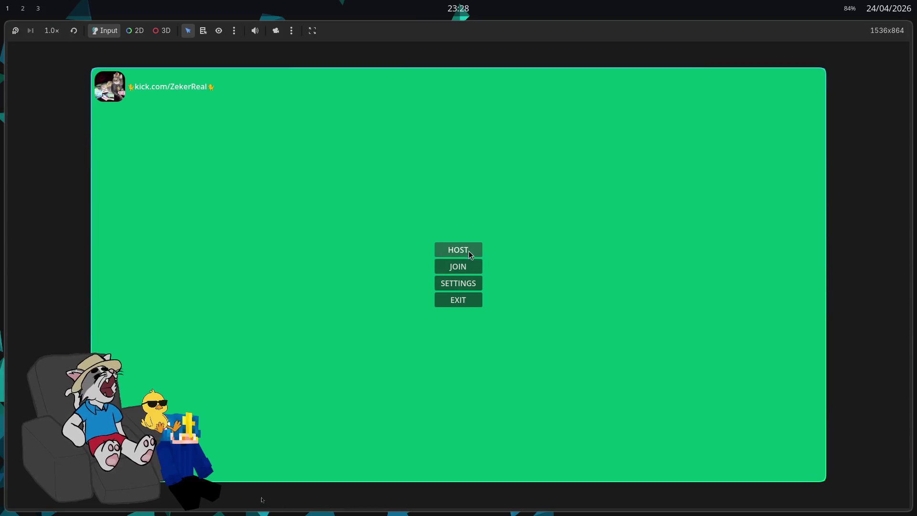
# - Host and start a match, then walk the player out onto the grey platform
pyautogui.click(468, 251)
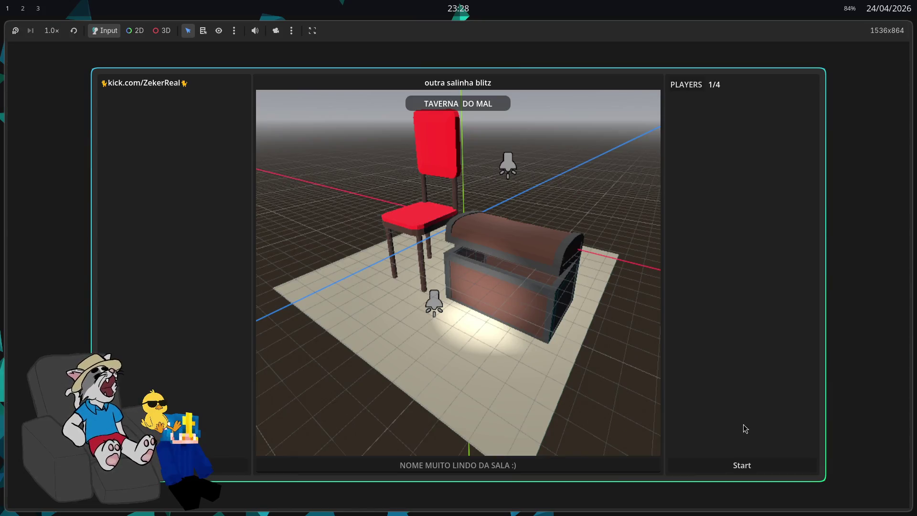
pyautogui.click(742, 467)
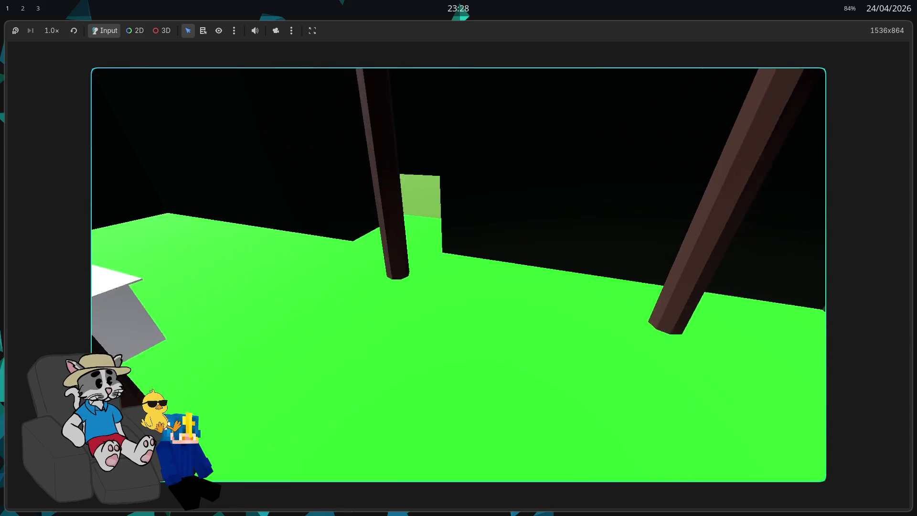
pyautogui.press('w')
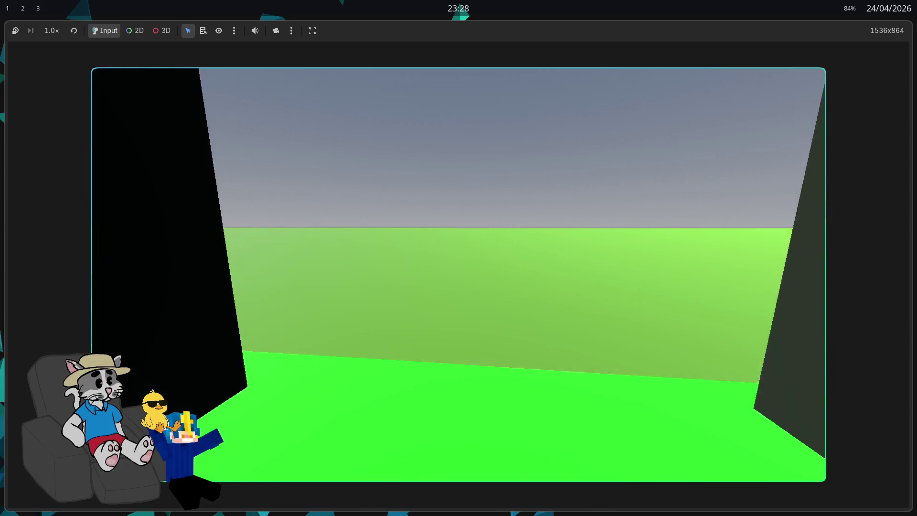
pyautogui.press('w')
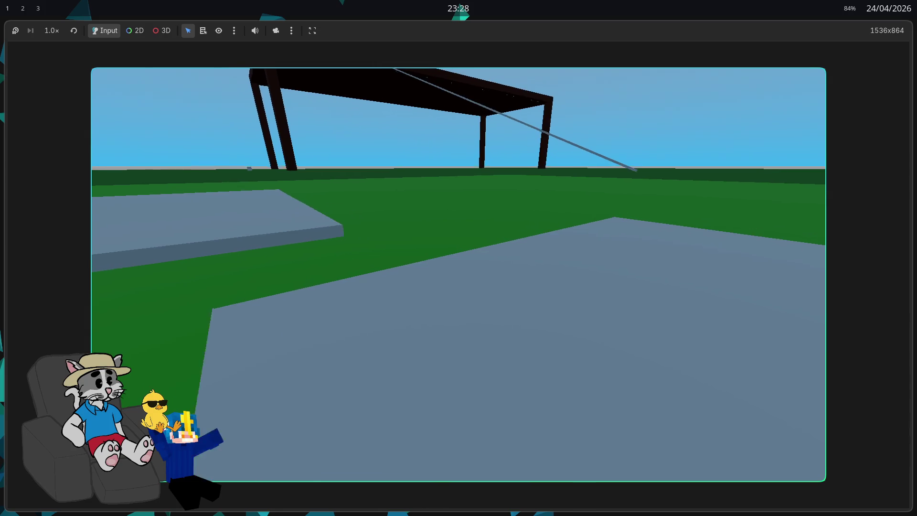
pyautogui.press('w')
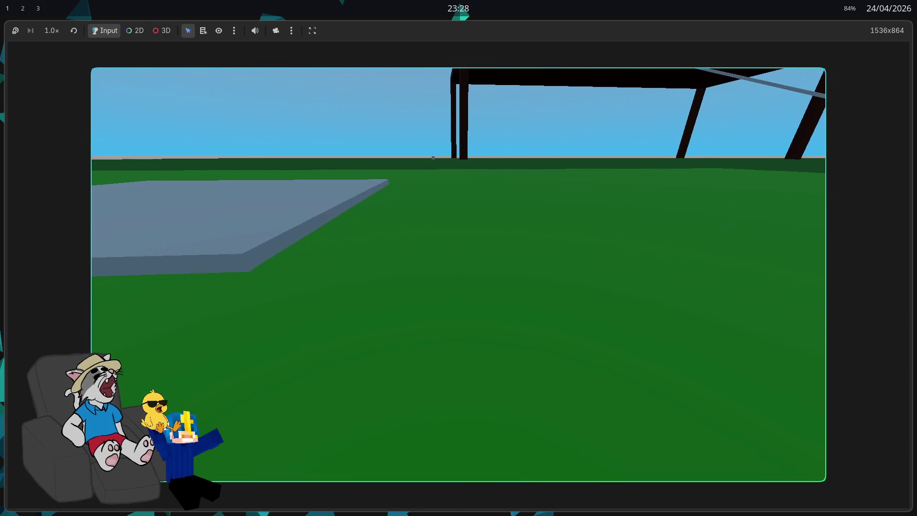
# - Walk across the grass, climb back onto the grey platform, then close the game with F8
pyautogui.press('w')
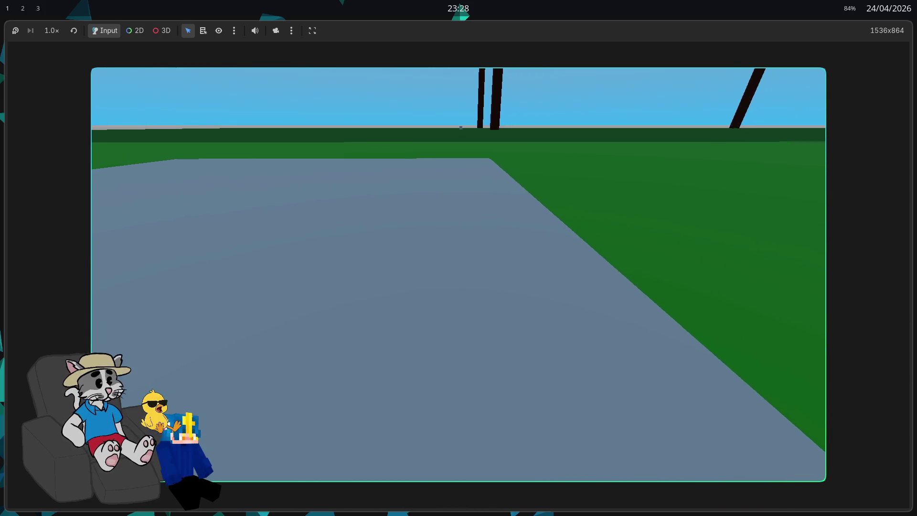
pyautogui.press('w')
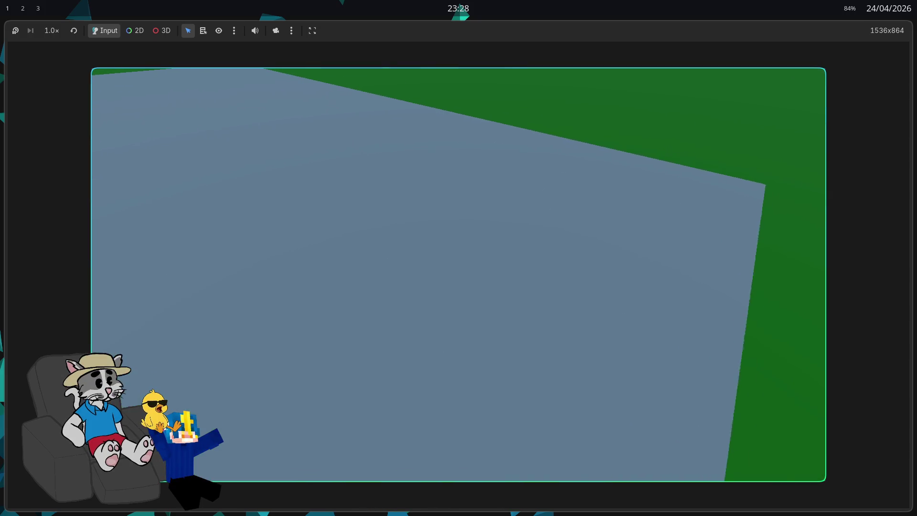
pyautogui.press('w')
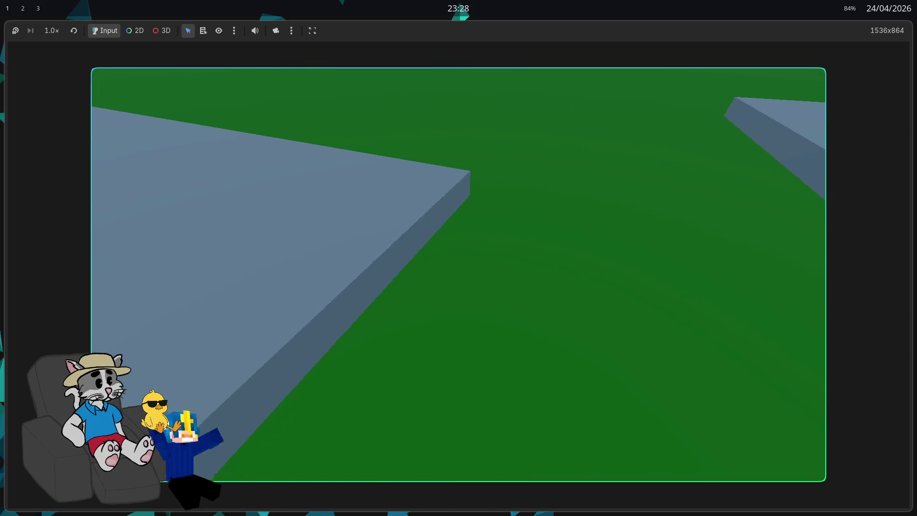
pyautogui.press('w')
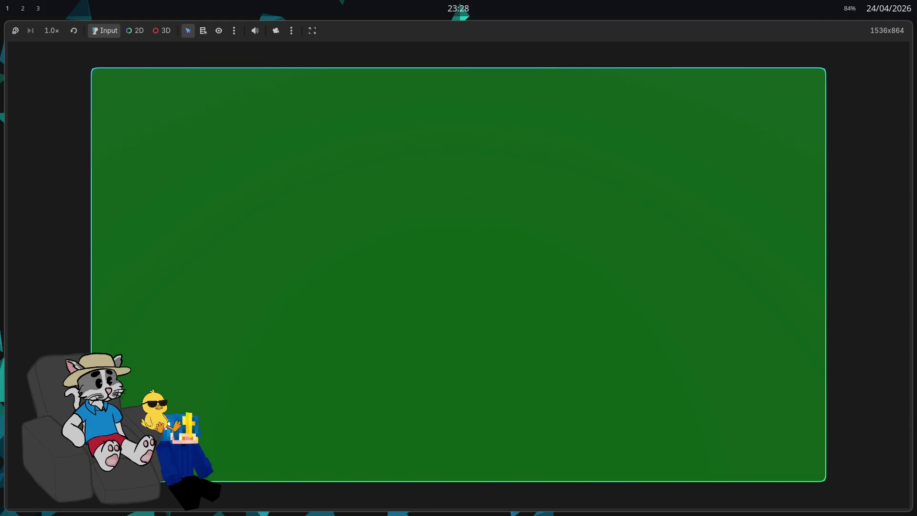
pyautogui.press('w')
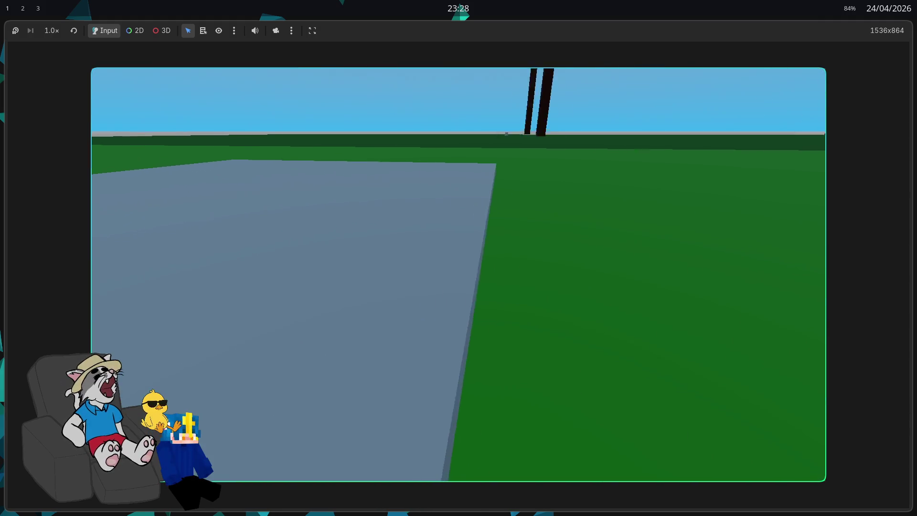
pyautogui.press('w')
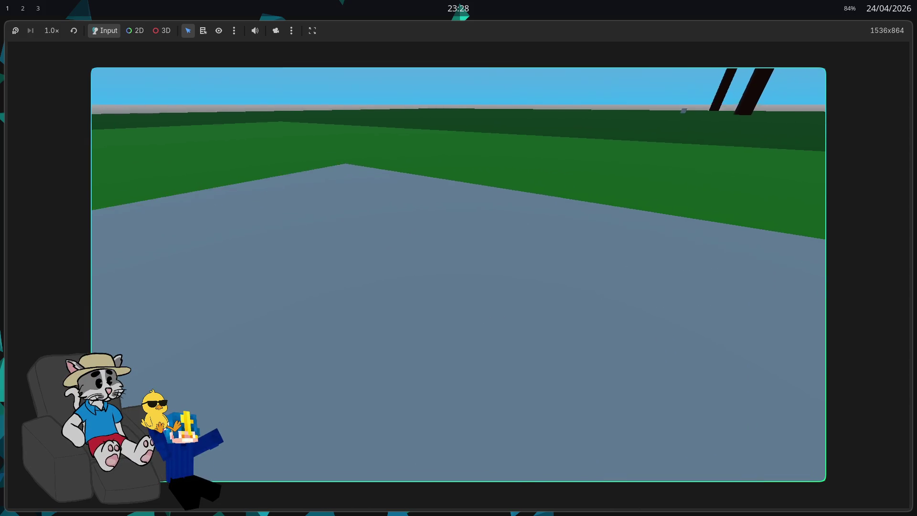
pyautogui.press('F8')
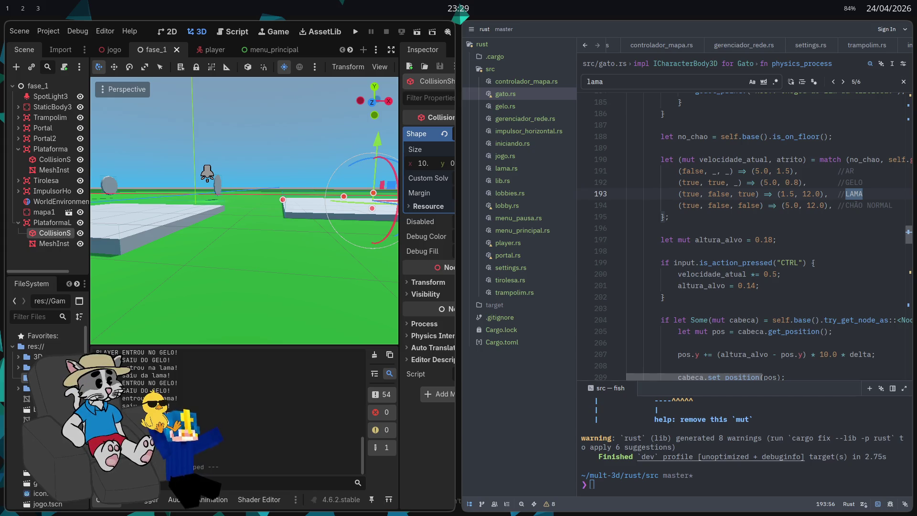
pyautogui.press('super+d')
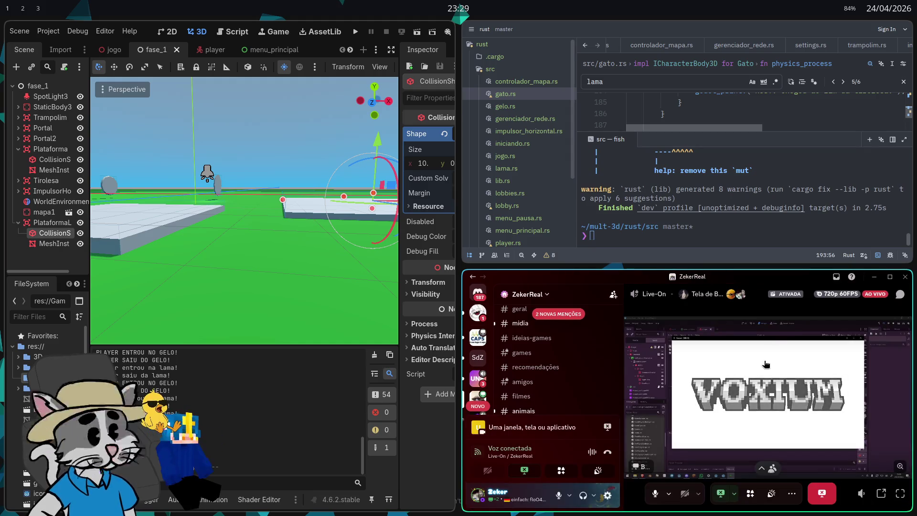
pyautogui.press('super+f')
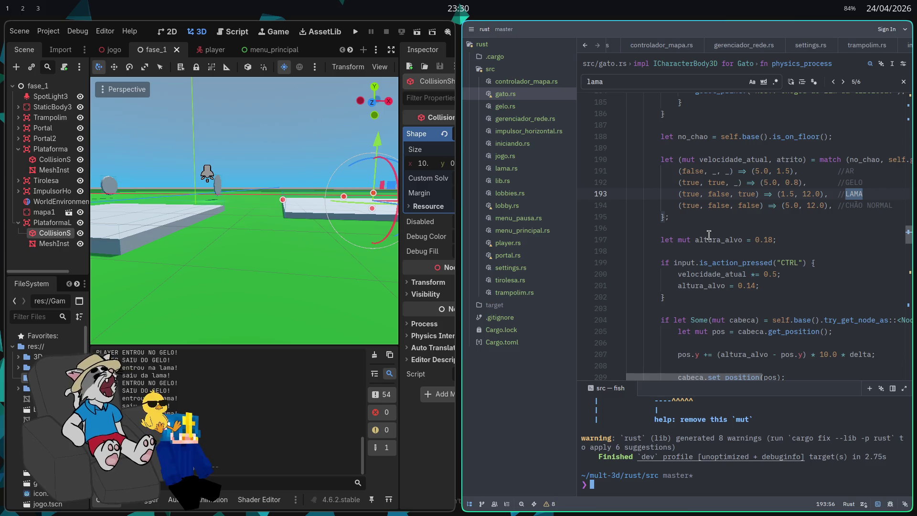
pyautogui.moveTo(709, 234)
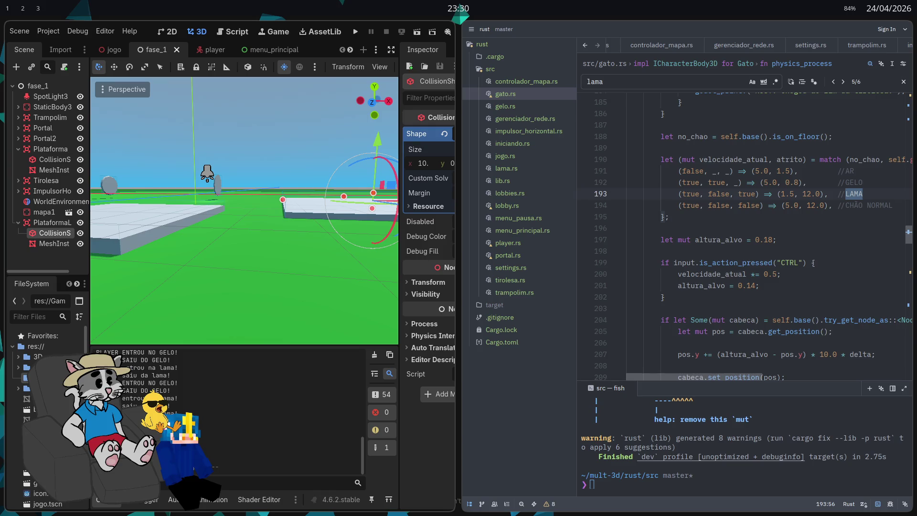
pyautogui.press('super+s')
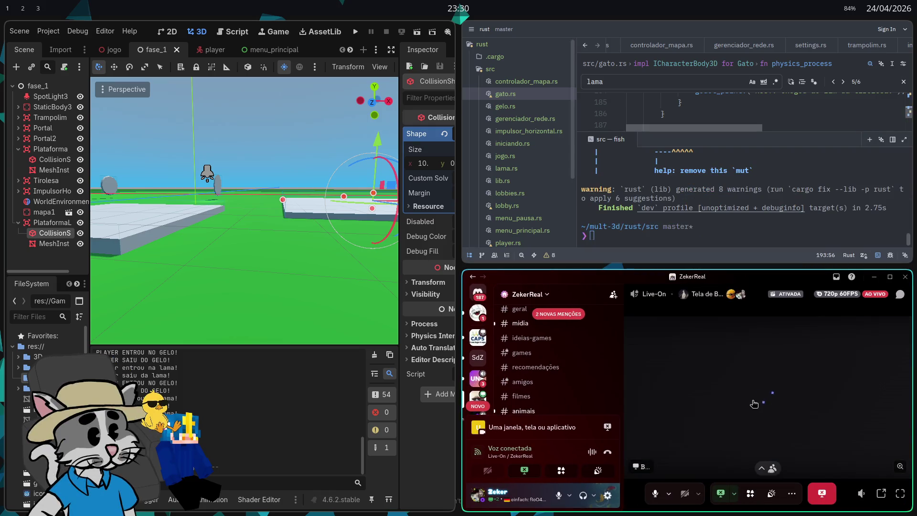
pyautogui.press('super+f')
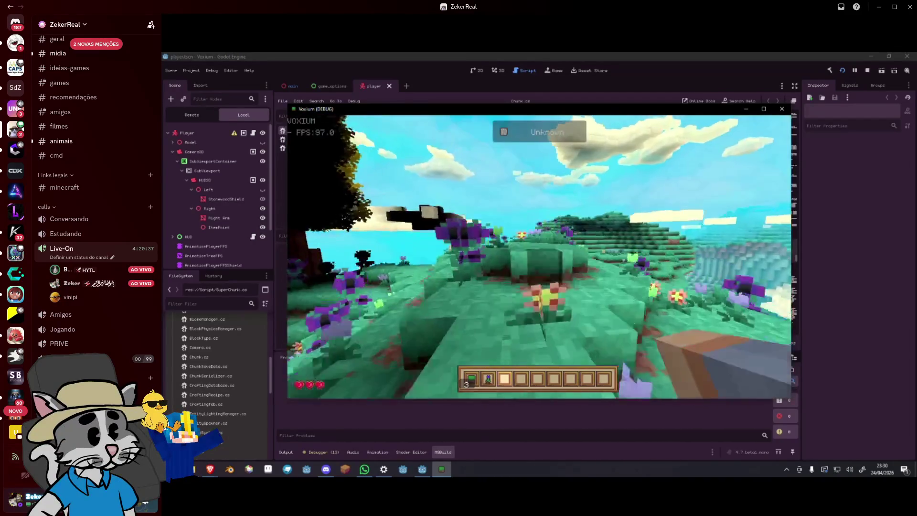
pyautogui.moveTo(647, 350)
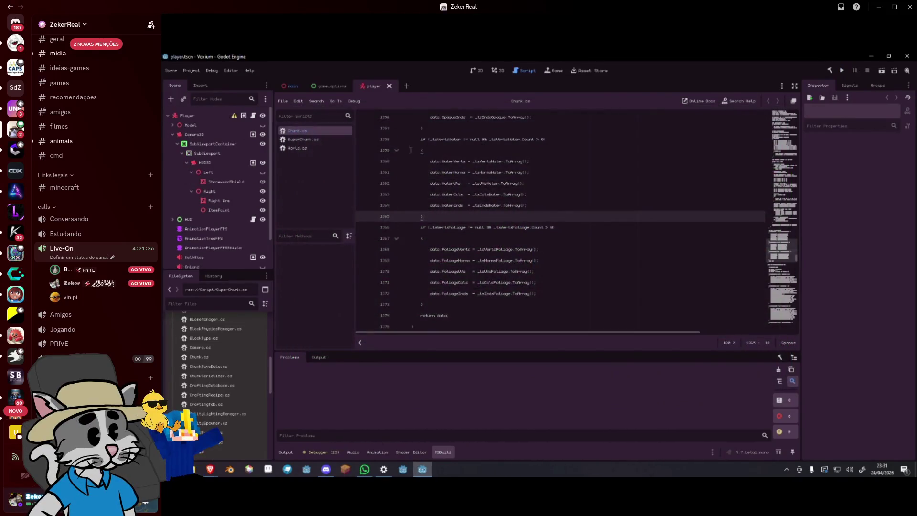
pyautogui.moveTo(655, 337)
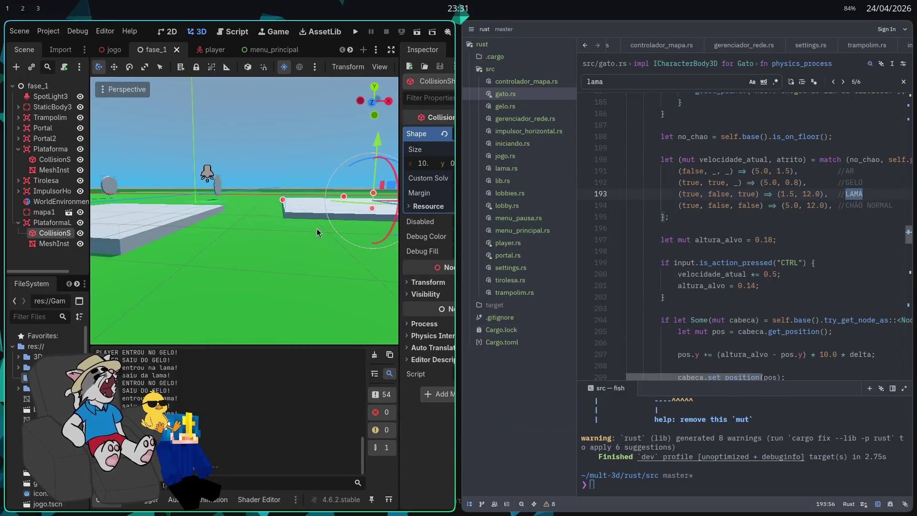
# - Make the editor fullscreen, fly the viewport camera up to the platforms, and run the project
pyautogui.press('super+f')
pyautogui.press('w')
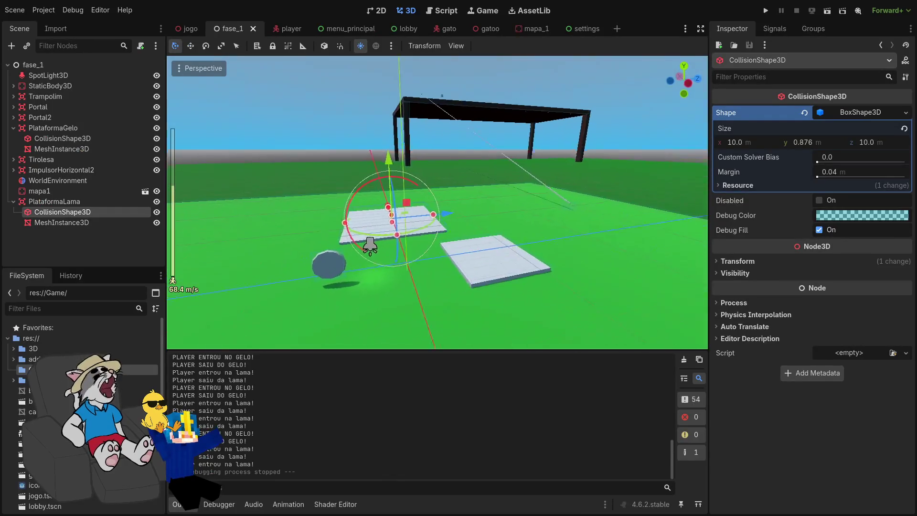
pyautogui.press('w')
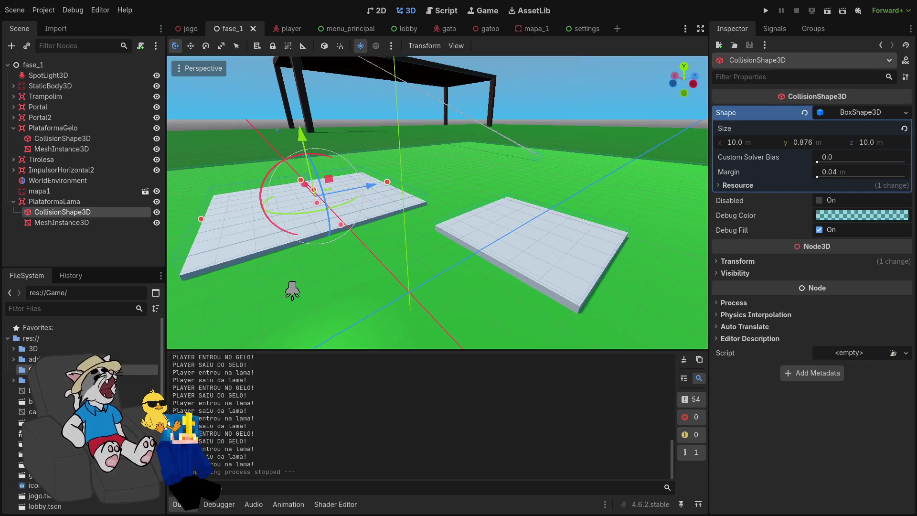
pyautogui.click(767, 11)
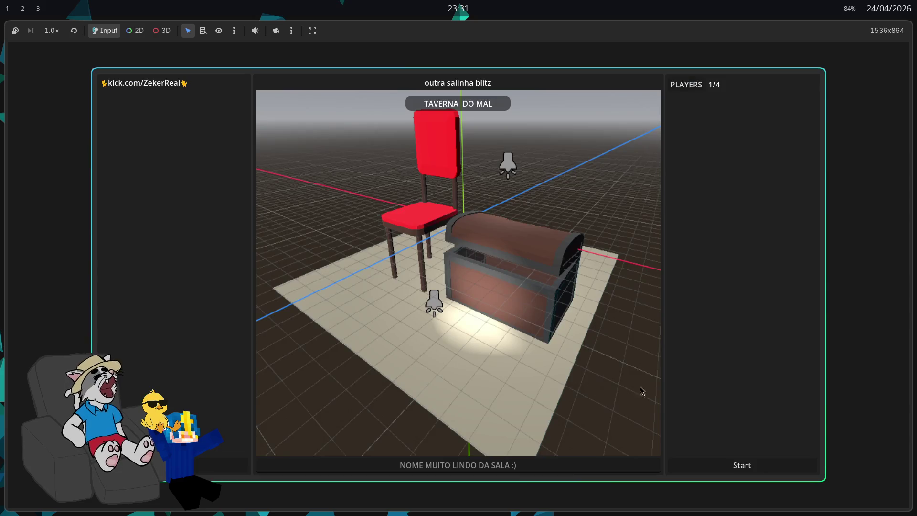
# - Start the match and walk onto the grey slab, looking toward the rocks and pergola
pyautogui.click(726, 467)
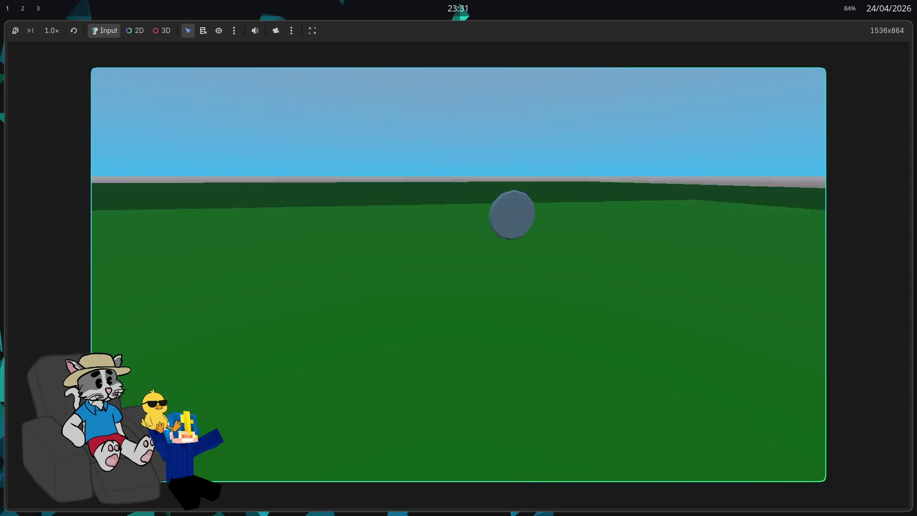
pyautogui.press('w')
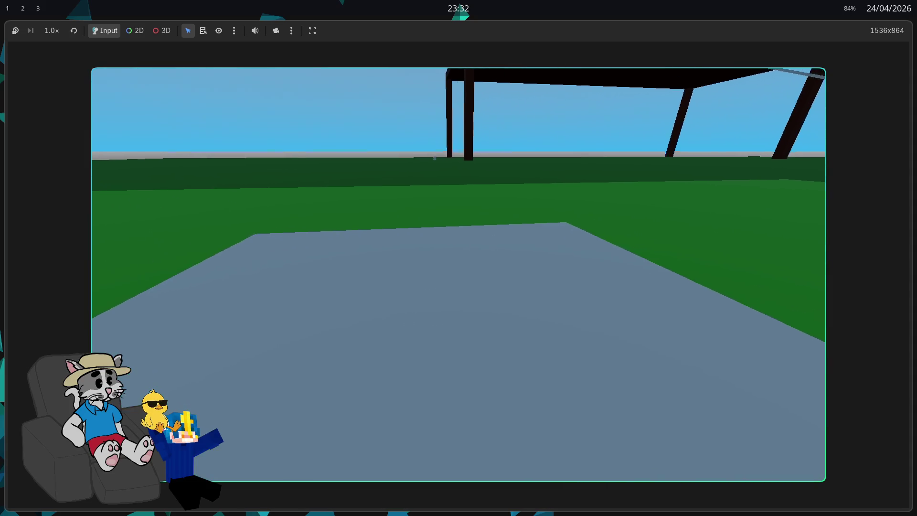
pyautogui.press('Right')
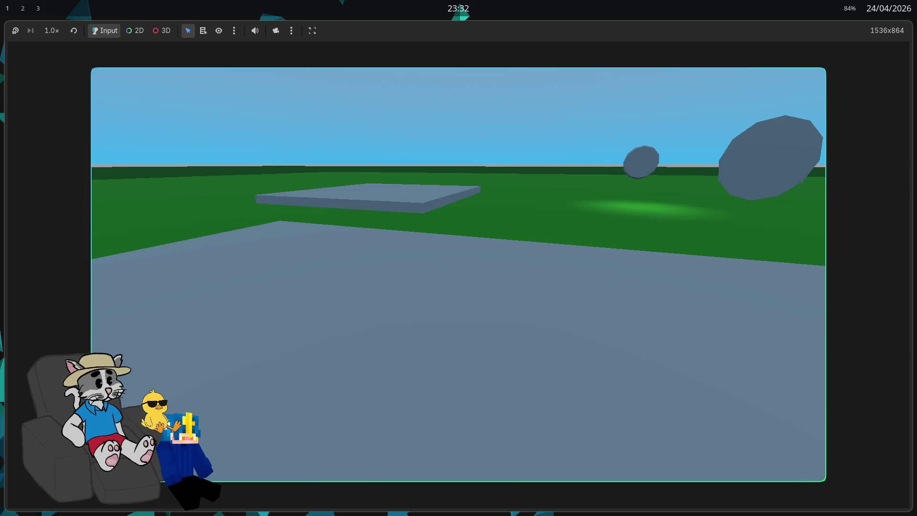
pyautogui.press('Left')
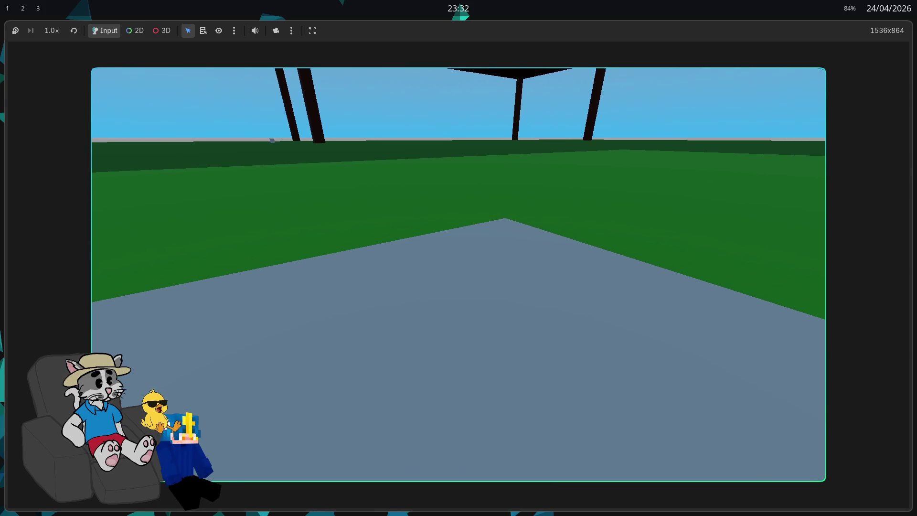
pyautogui.press('Right')
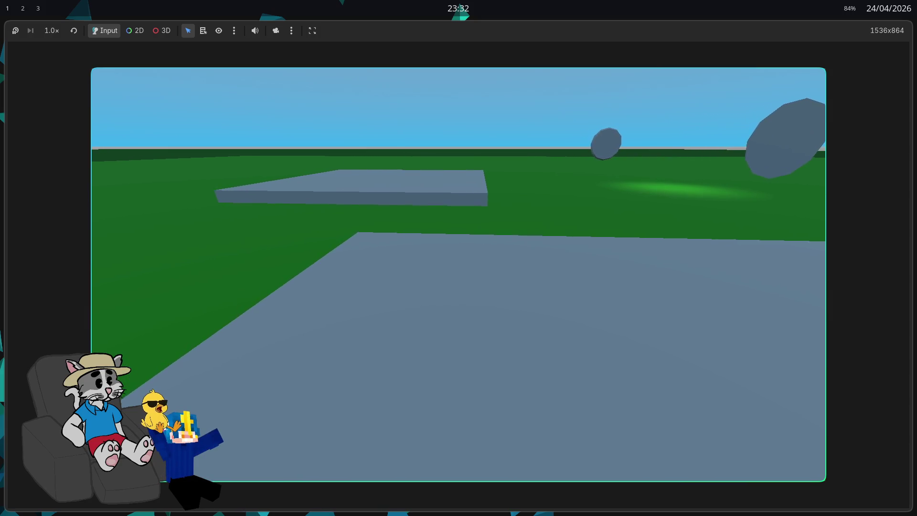
pyautogui.press('Up')
pyautogui.press('Left')
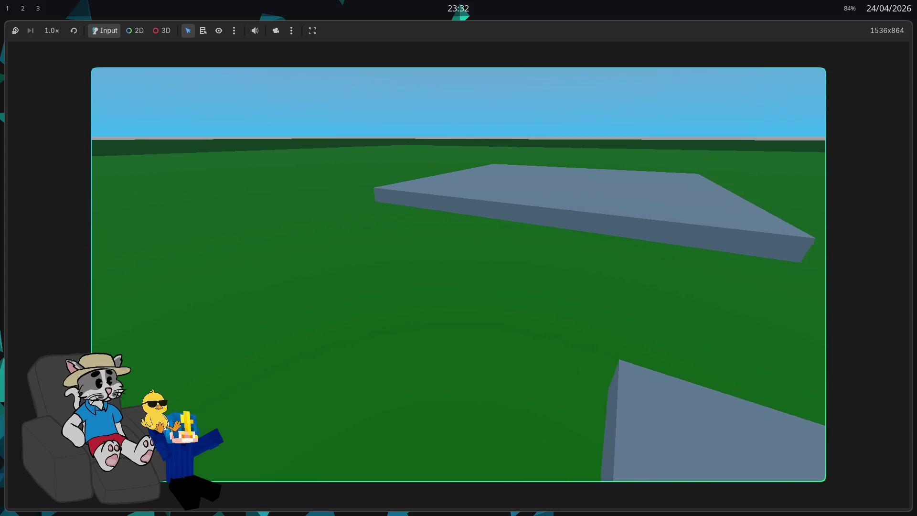
pyautogui.press('Right')
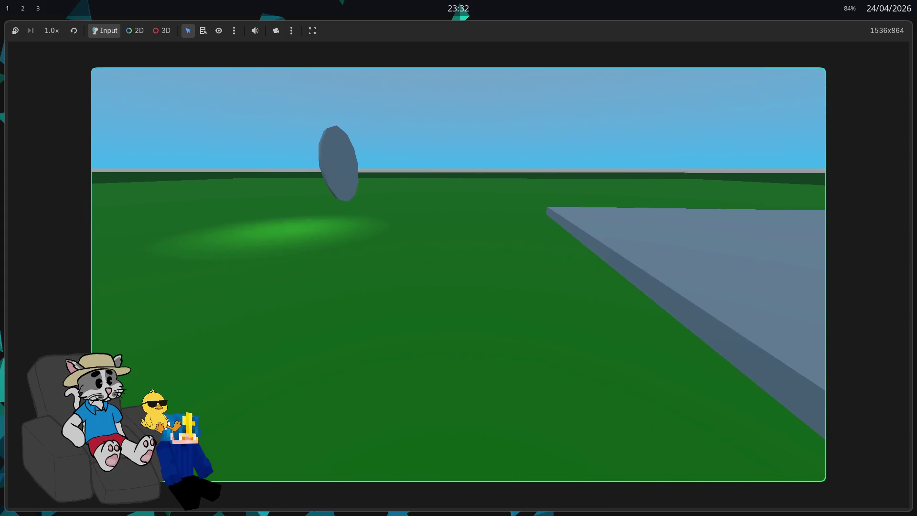
pyautogui.press('Right')
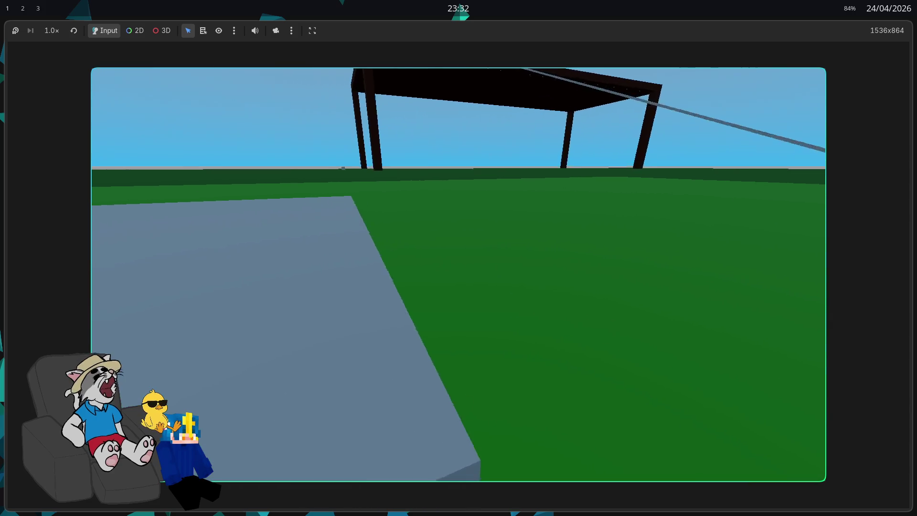
pyautogui.press('Left')
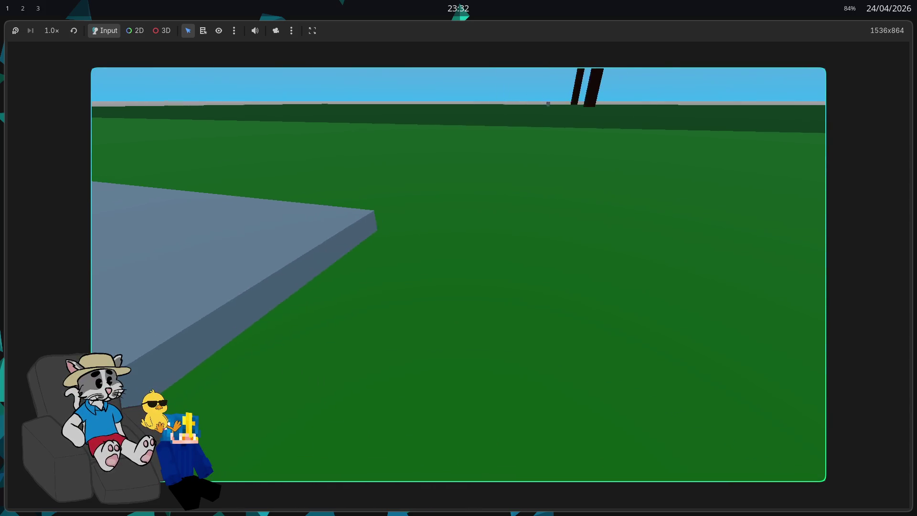
pyautogui.press('Left')
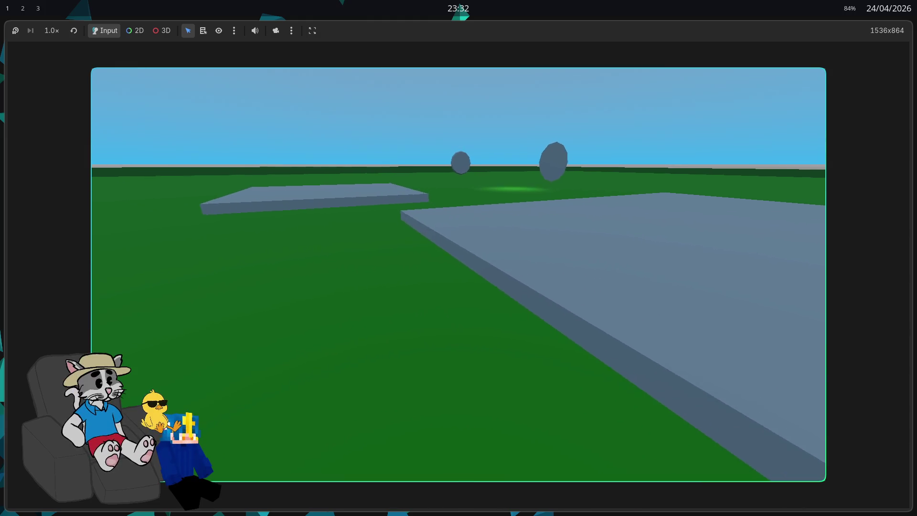
# - Walk past the rock and slab, scan the level around the pergola, then stop with F8
pyautogui.press('Up')
pyautogui.press('Right')
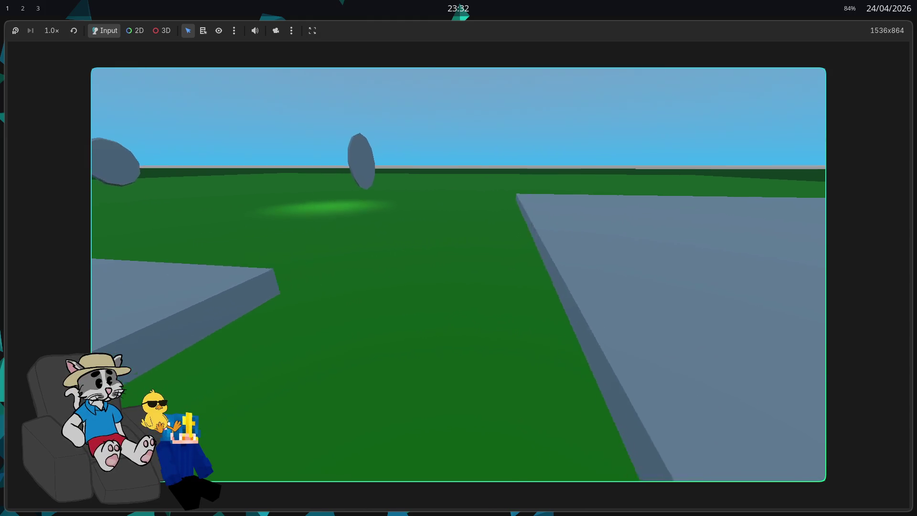
pyautogui.press('Up')
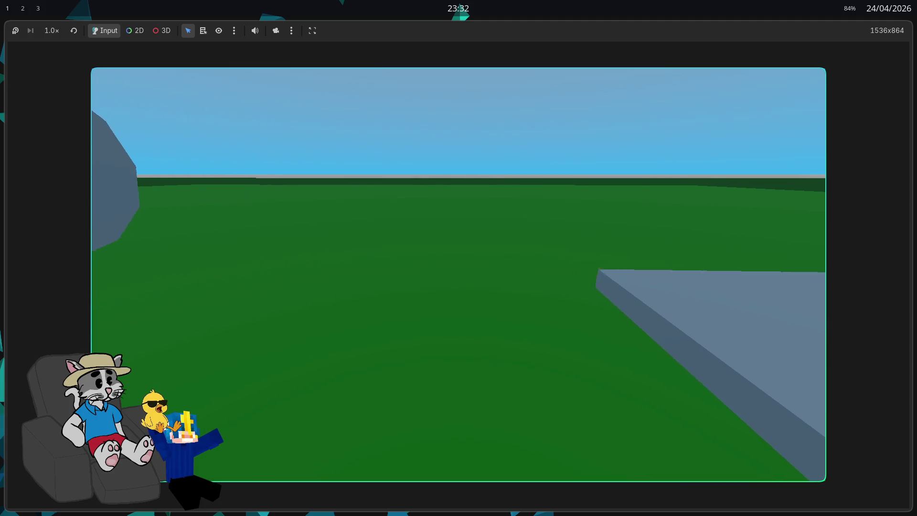
pyautogui.press('Up')
pyautogui.press('Right')
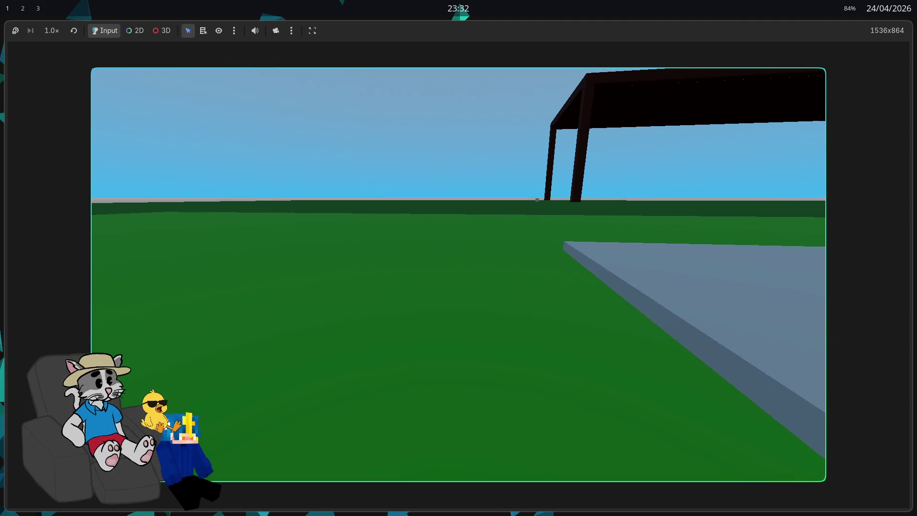
pyautogui.press('Right')
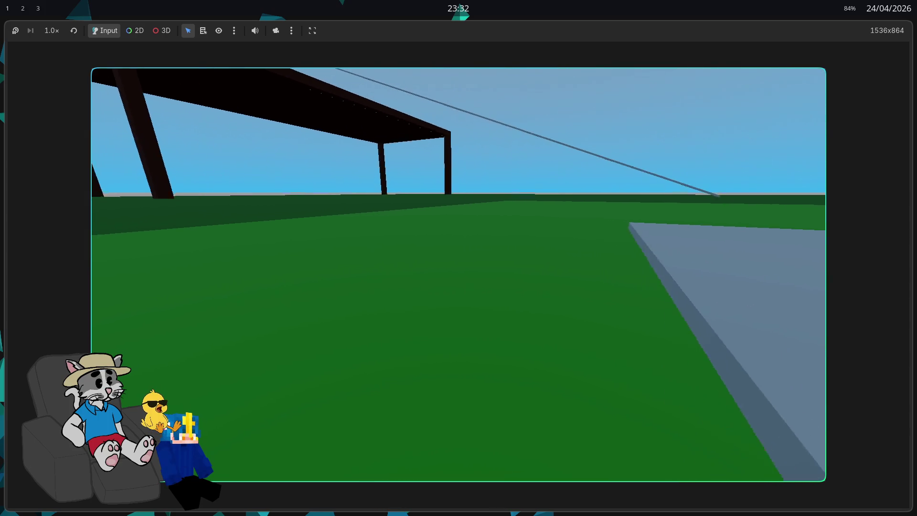
pyautogui.press('Right')
pyautogui.press('Right')
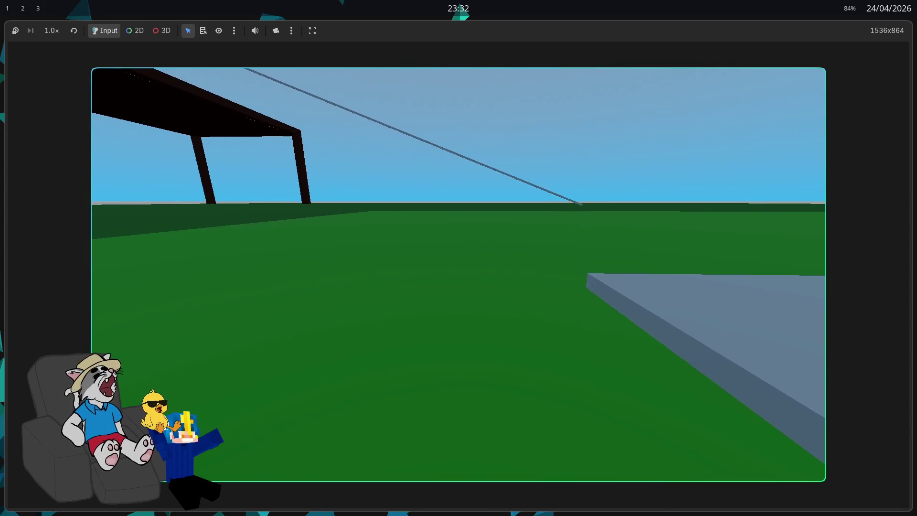
pyautogui.press('Right')
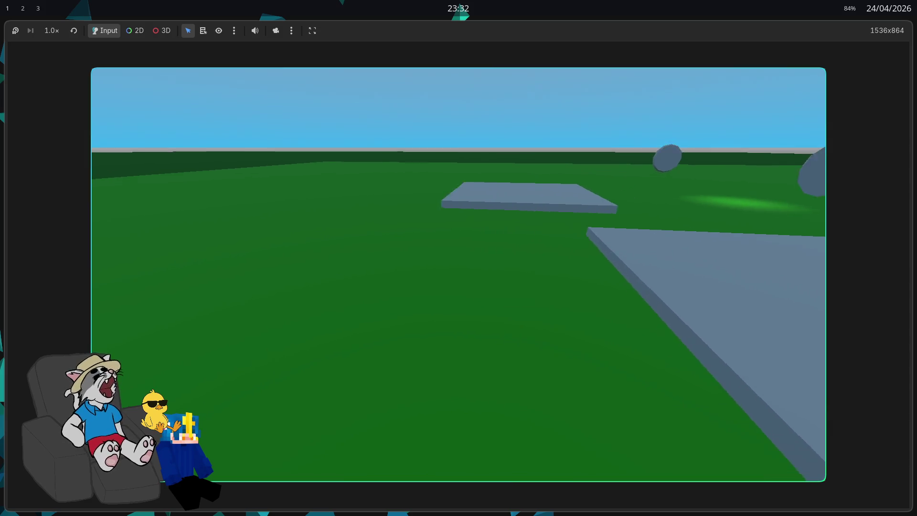
pyautogui.press('Right')
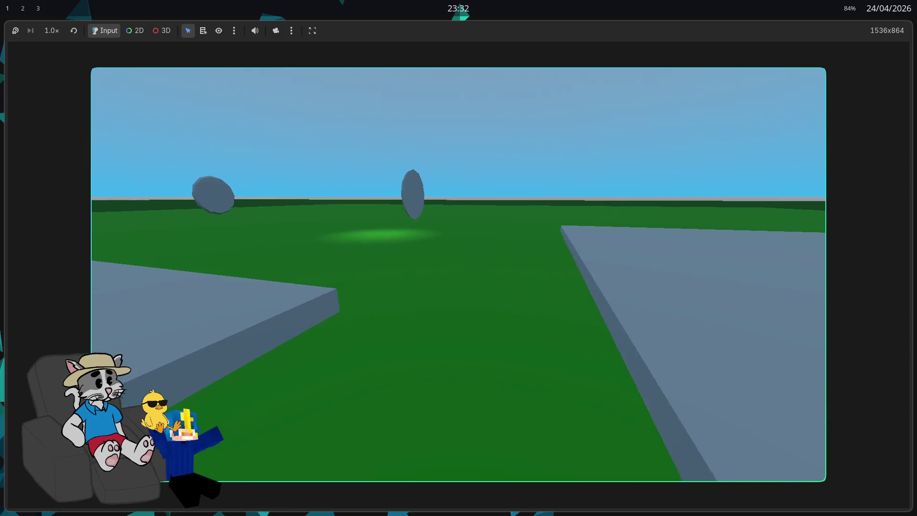
pyautogui.press('Right')
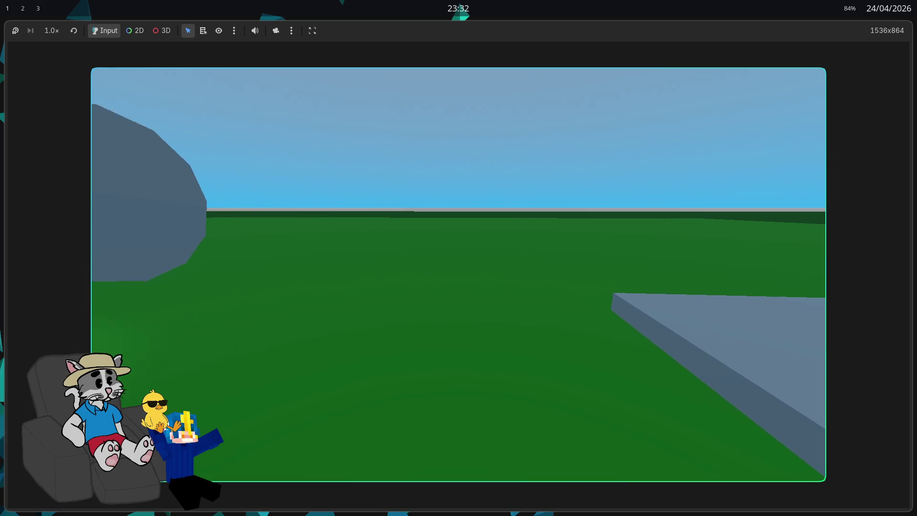
pyautogui.press('Right')
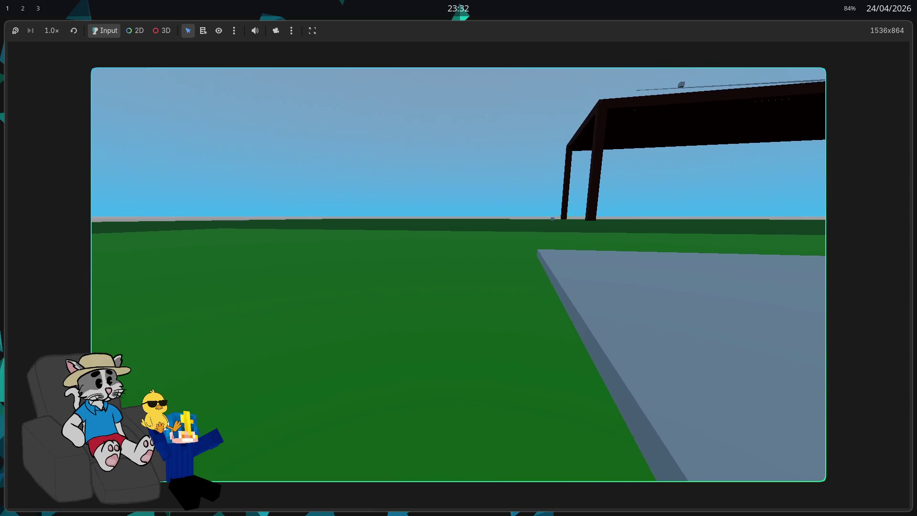
pyautogui.press('F8')
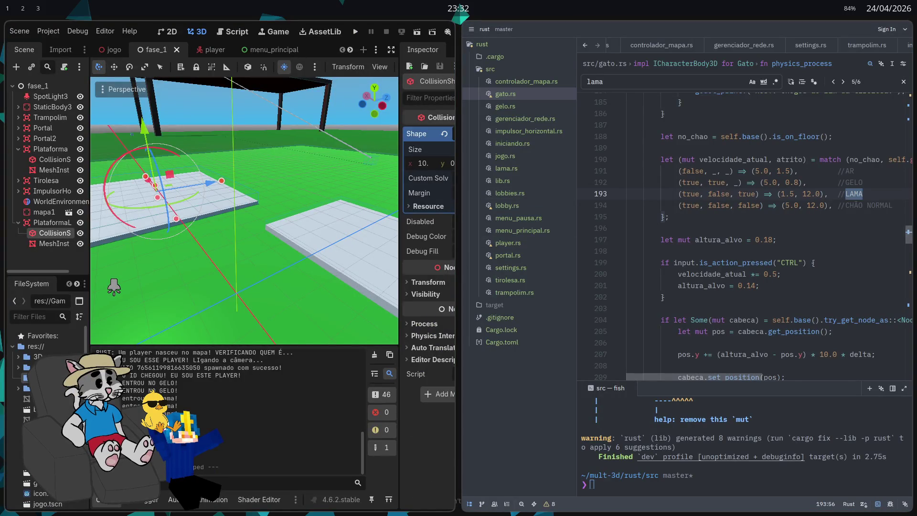
# - Bring Discord into view and maximize it so the live stream fills the screen
pyautogui.press('super+d')
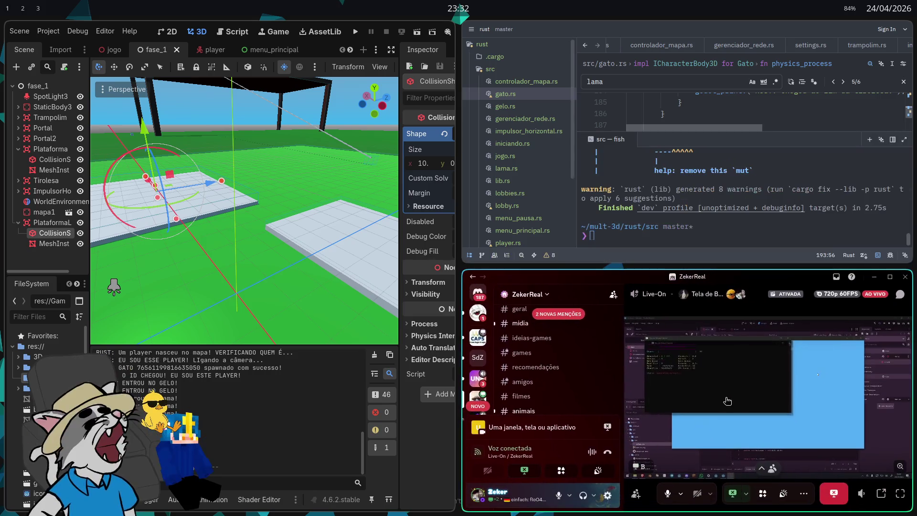
pyautogui.press('super+Up')
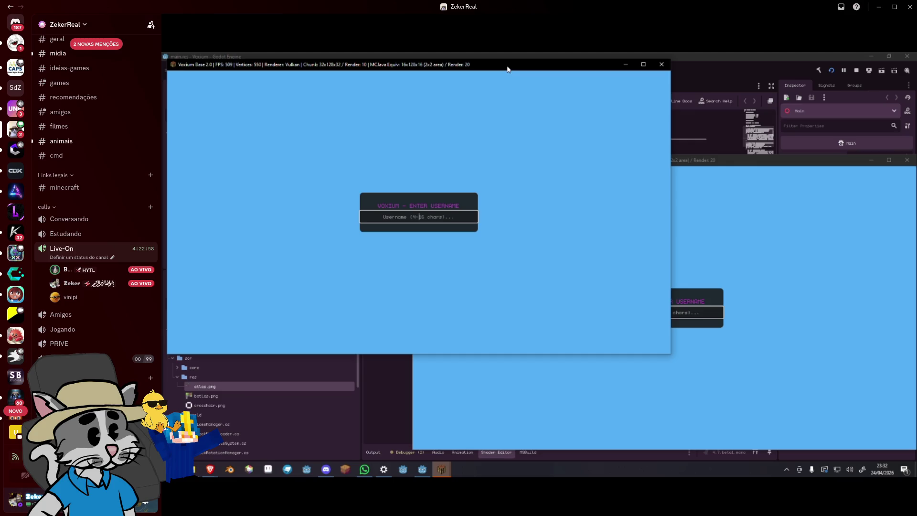
pyautogui.moveTo(728, 262)
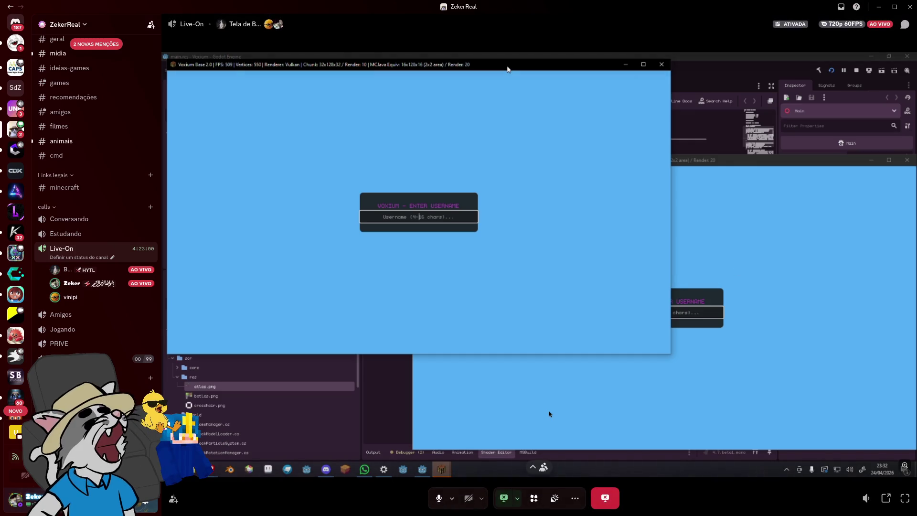
pyautogui.moveTo(236, 503)
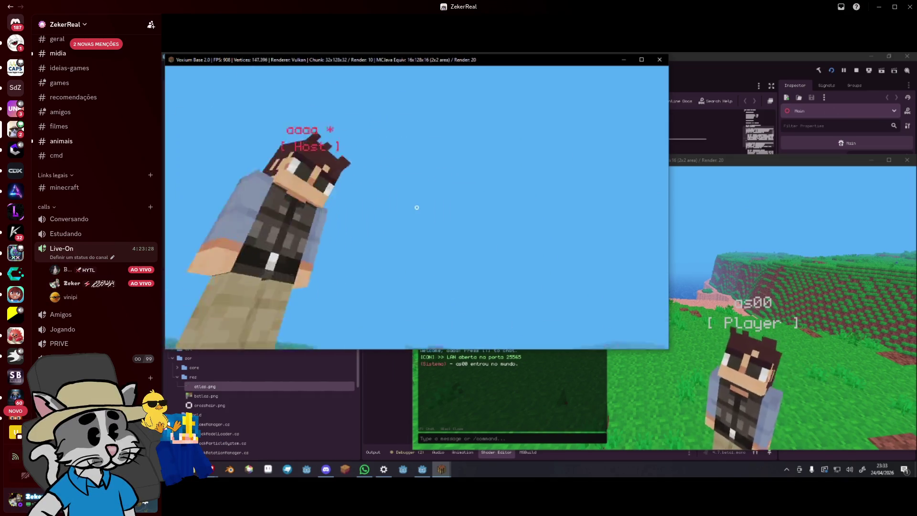
pyautogui.write('teaesmo 2.')
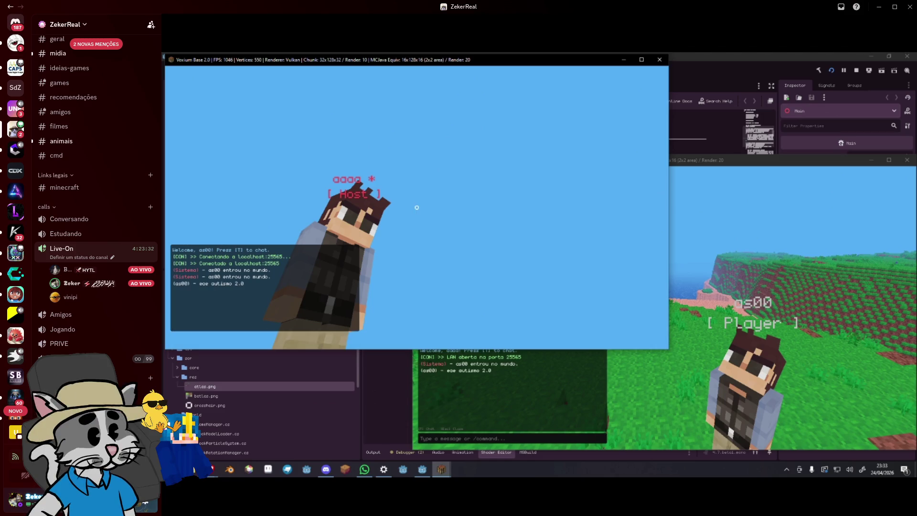
pyautogui.click(285, 278)
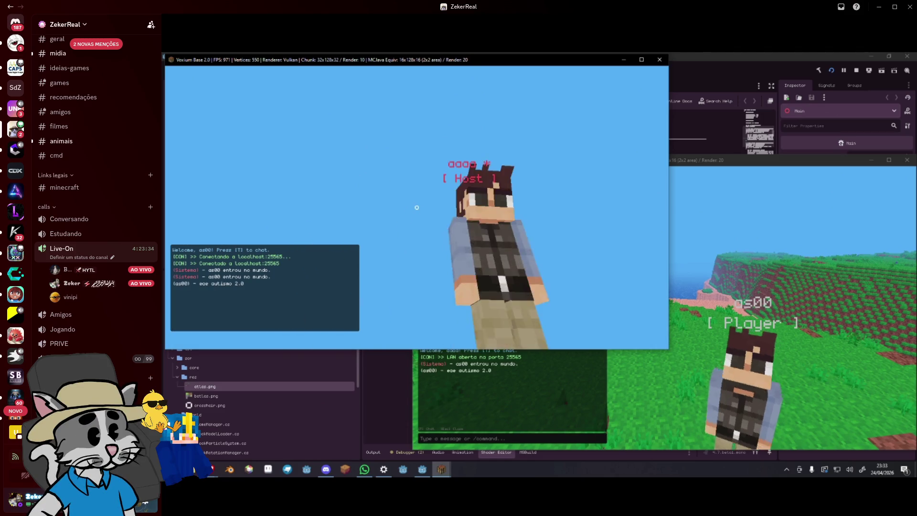
pyautogui.press('w')
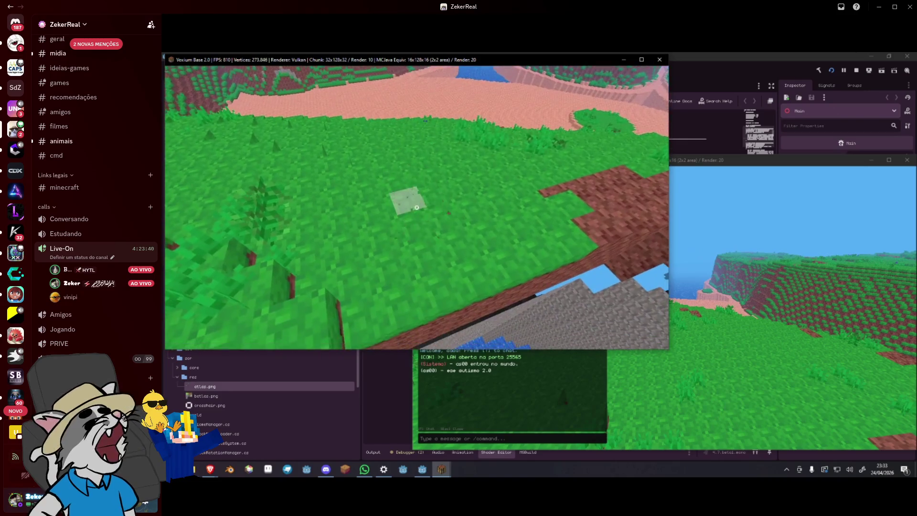
pyautogui.press('w')
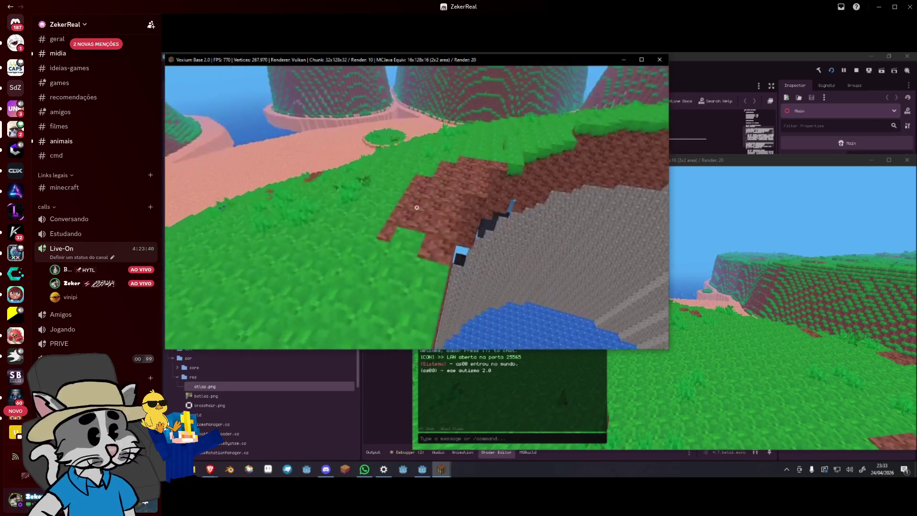
pyautogui.rightClick(416, 207)
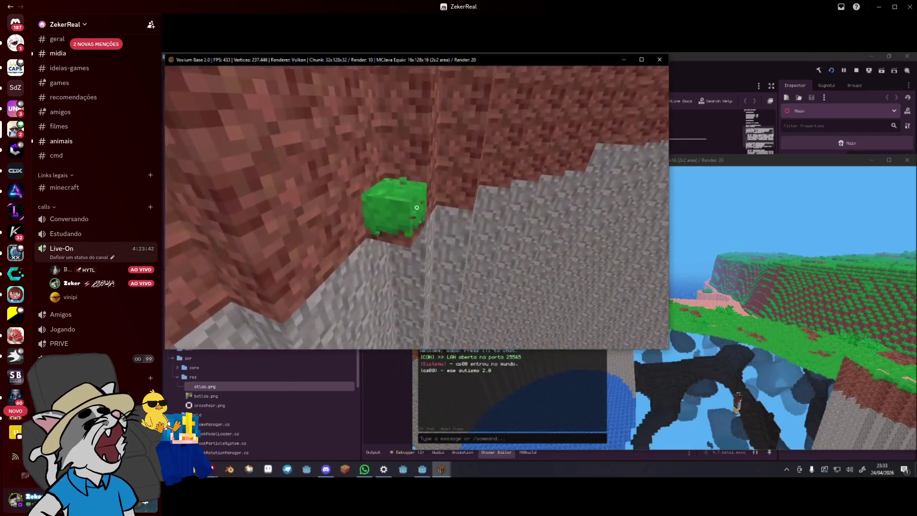
pyautogui.press('w')
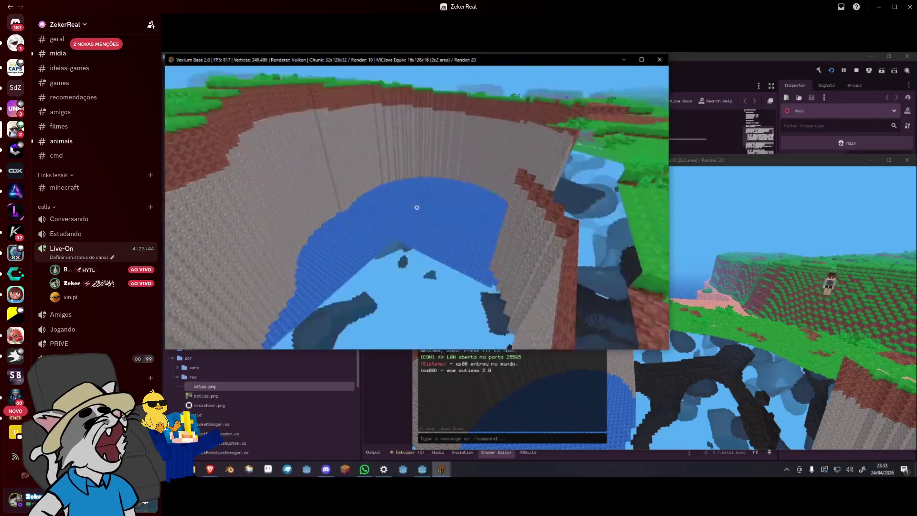
pyautogui.rightClick(417, 208)
pyautogui.press('space')
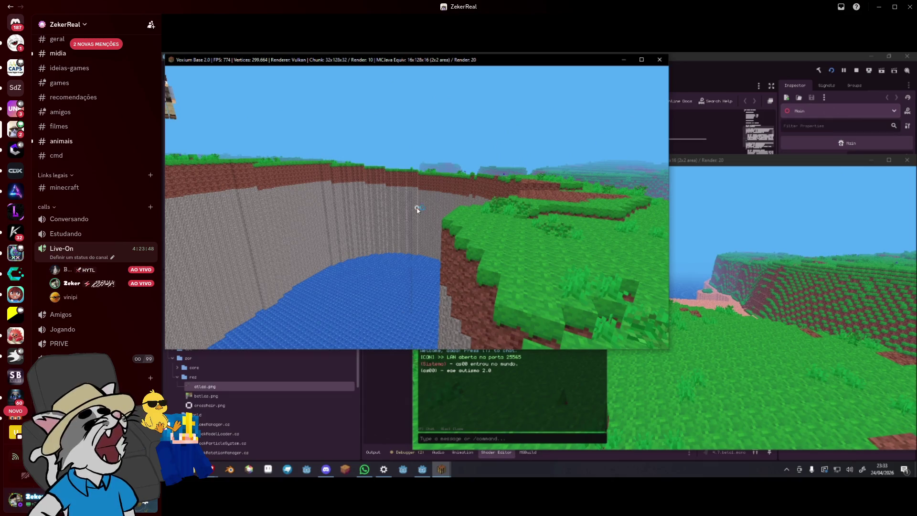
pyautogui.hotkey('alt', 'Tab')
pyautogui.click(693, 60)
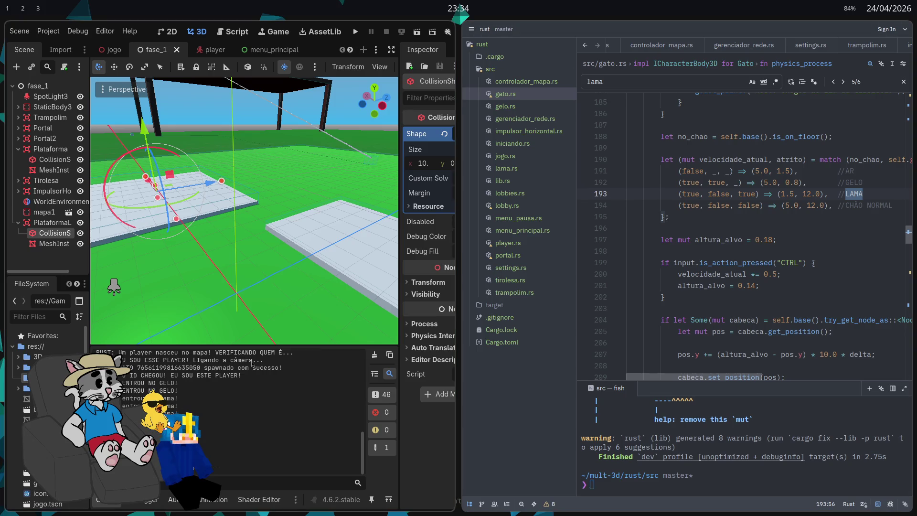
# - Run the project to playtest the fase_1 level
pyautogui.click(355, 32)
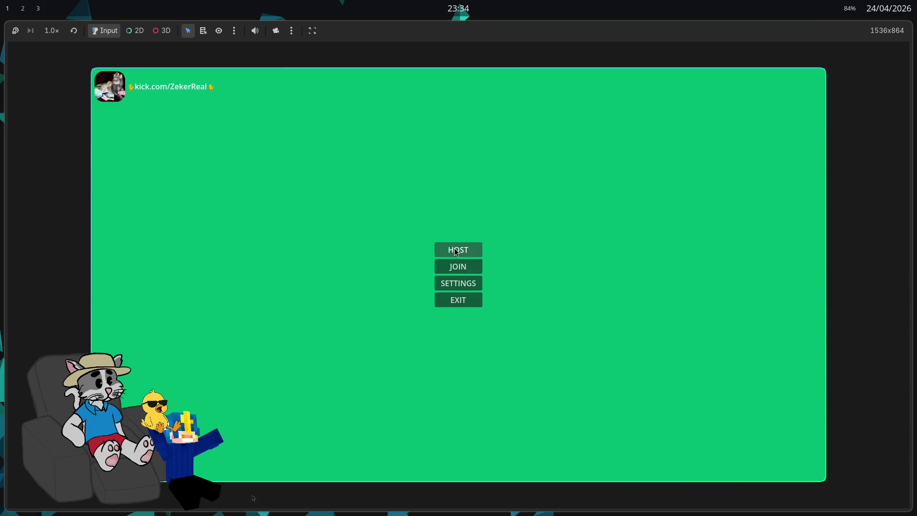
# - Host a new multiplayer match and start it from the lobby
pyautogui.click(457, 252)
pyautogui.click(725, 464)
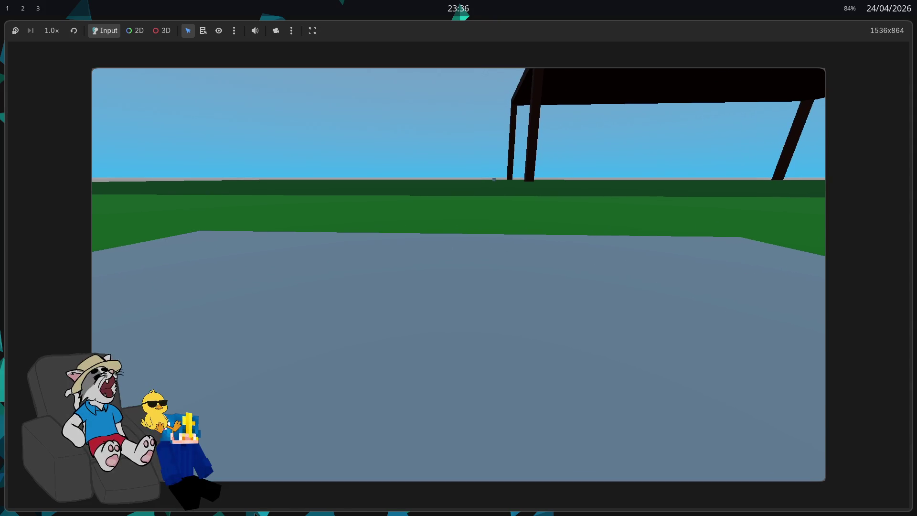
# - Stop the running game with F8 to return to the fase_1 editor
pyautogui.press('F8')
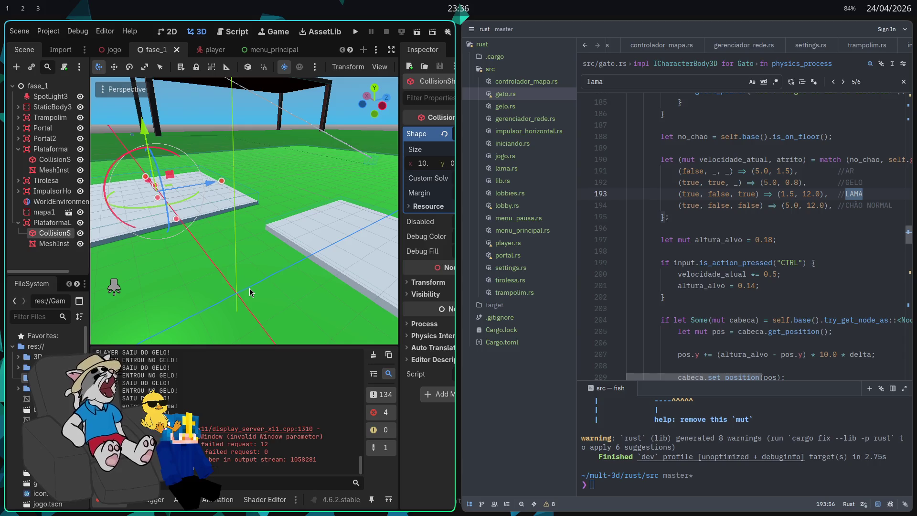
# - Expand the Godot editor to full screen, orbit the viewport to the platforms, and rerun the project
pyautogui.press('super+Right')
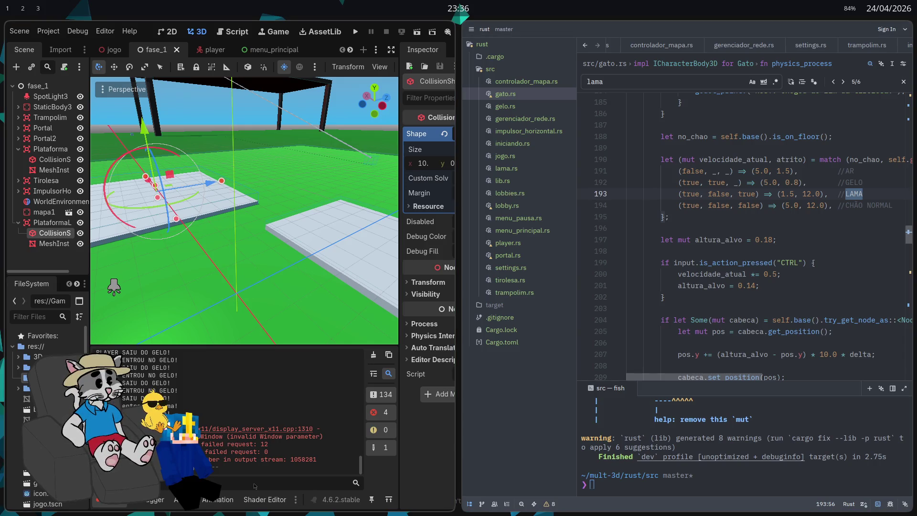
pyautogui.press('super+f')
pyautogui.moveTo(437, 210); pyautogui.dragTo(732, 97)
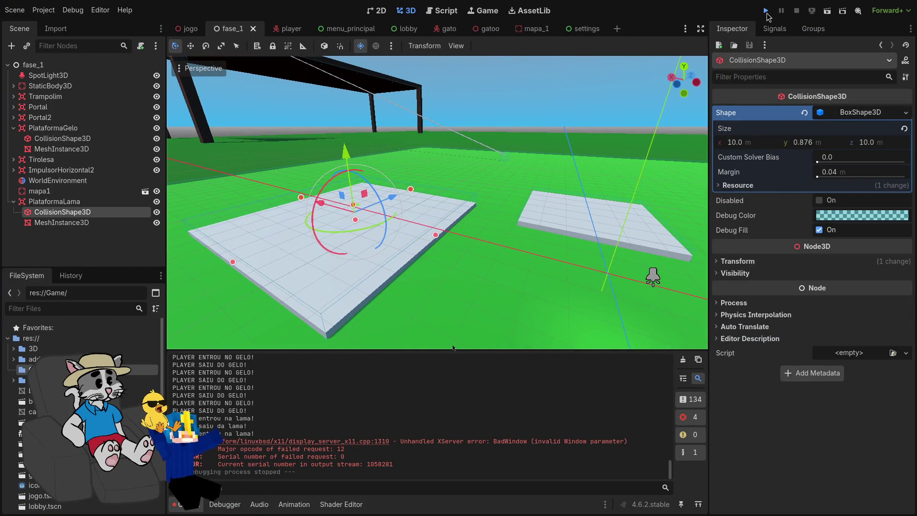
pyautogui.click(766, 11)
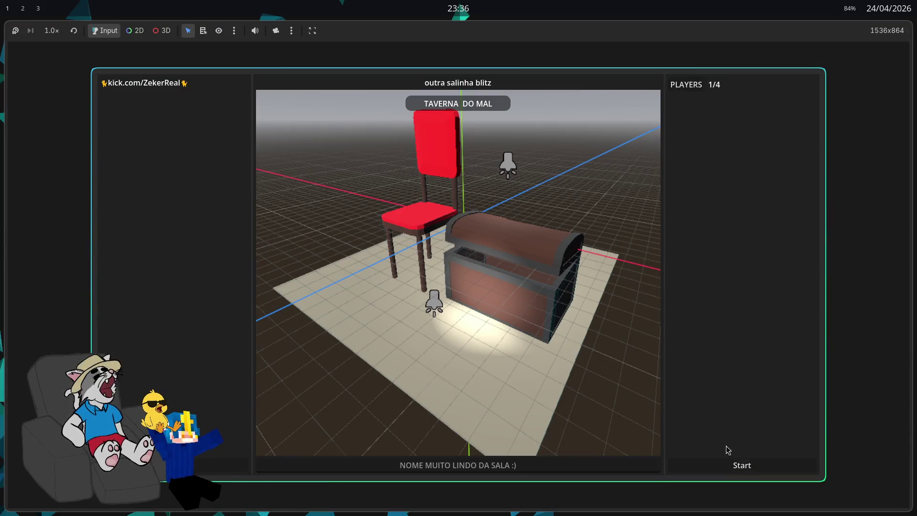
# - Start the hosted match, then switch to the workspace with the browser windows
pyautogui.click(729, 464)
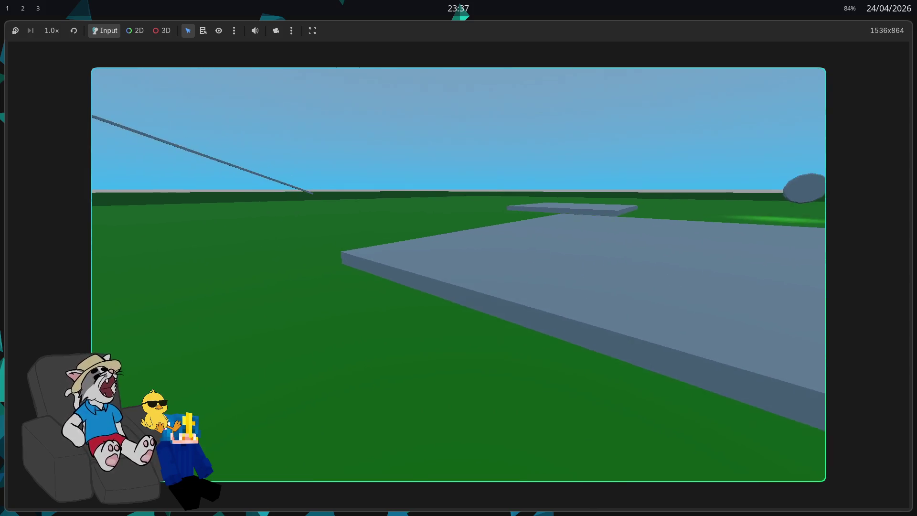
pyautogui.press('super+3')
pyautogui.press('super+2')
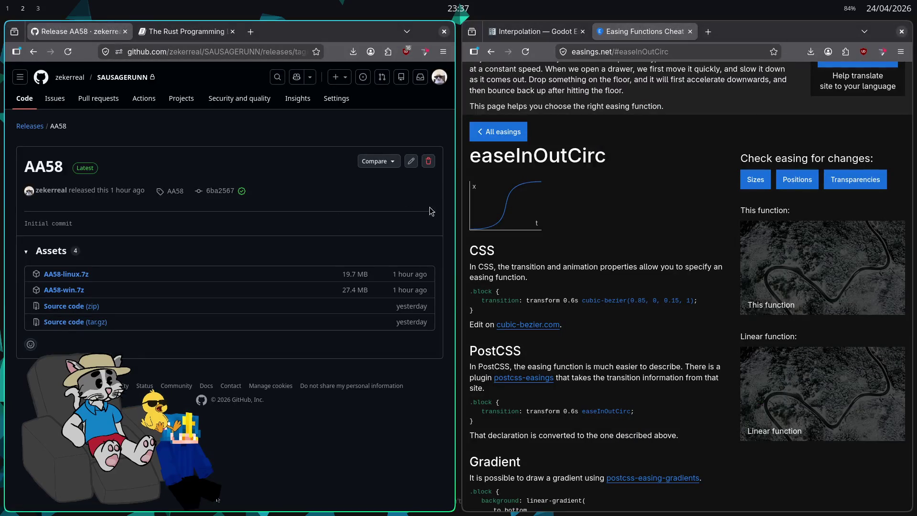
# - Search for 'radicall' in a new fullscreen private Firefox window
pyautogui.hotkey('ctrl', 'shift', 'p')
pyautogui.write('radicall')
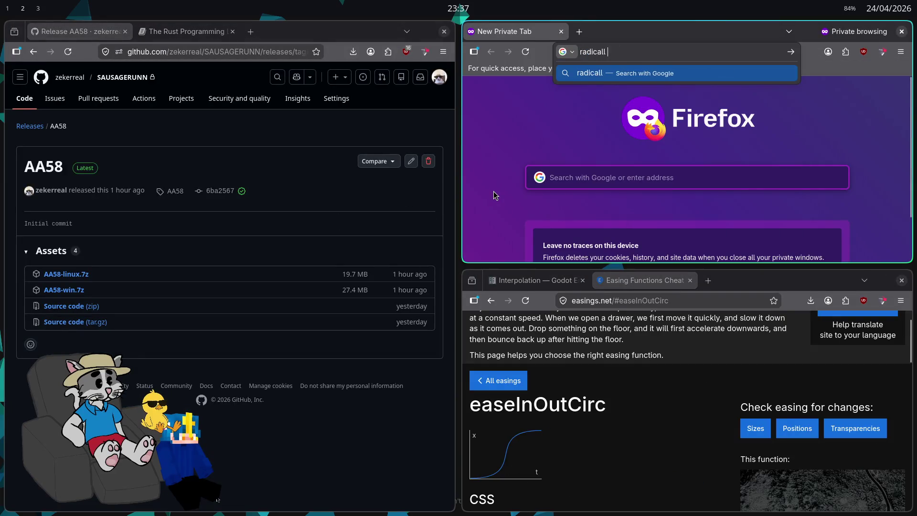
pyautogui.press('Return')
pyautogui.press('F11')
# - Refine the search to 'radicall voice app', browse the radical.io page, then view image results
pyautogui.click(216, 19)
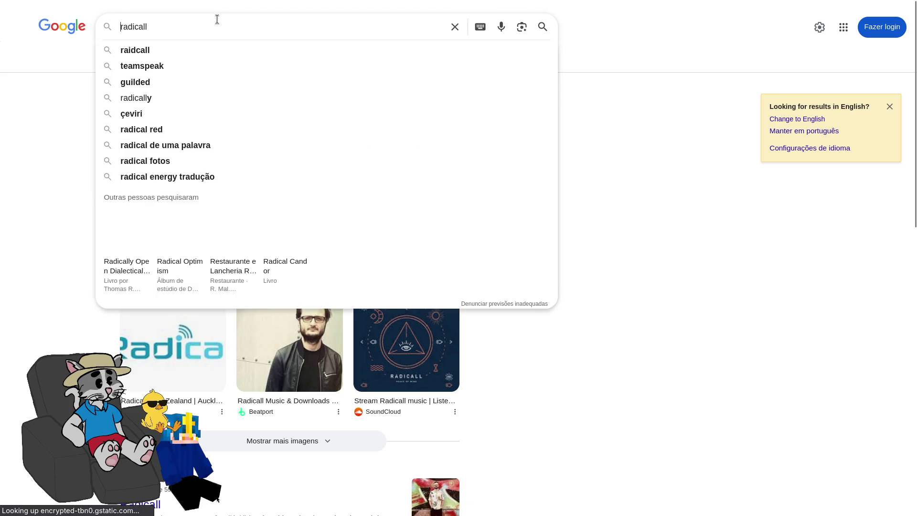
pyautogui.write('voice app')
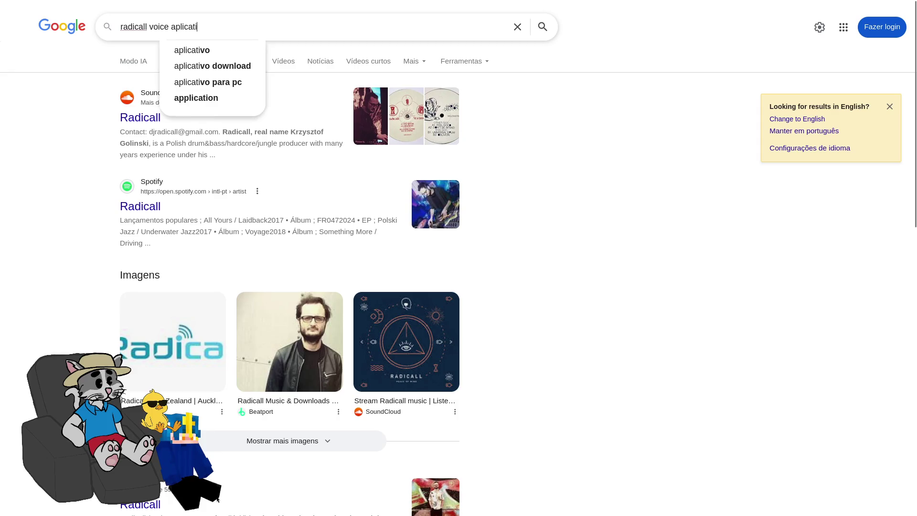
pyautogui.press('Return')
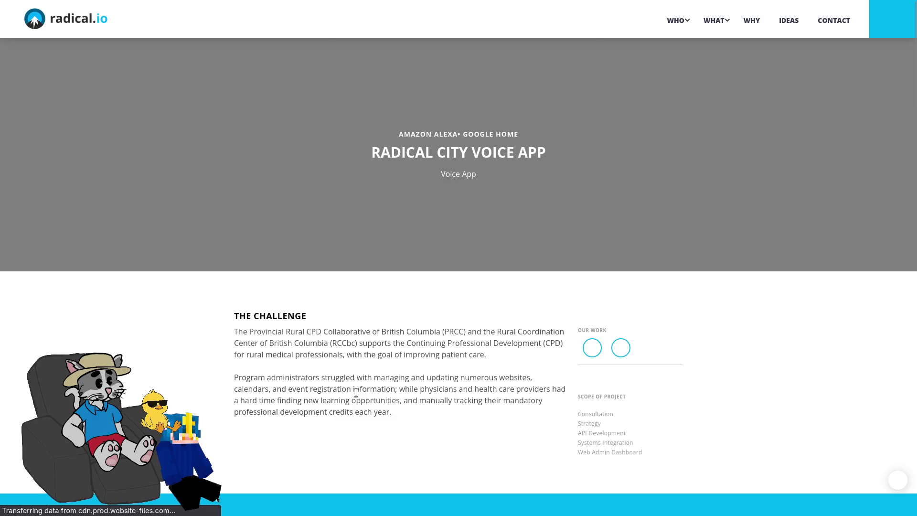
pyautogui.scroll(-4, 311, 308)
pyautogui.scroll(-15, 306, 313)
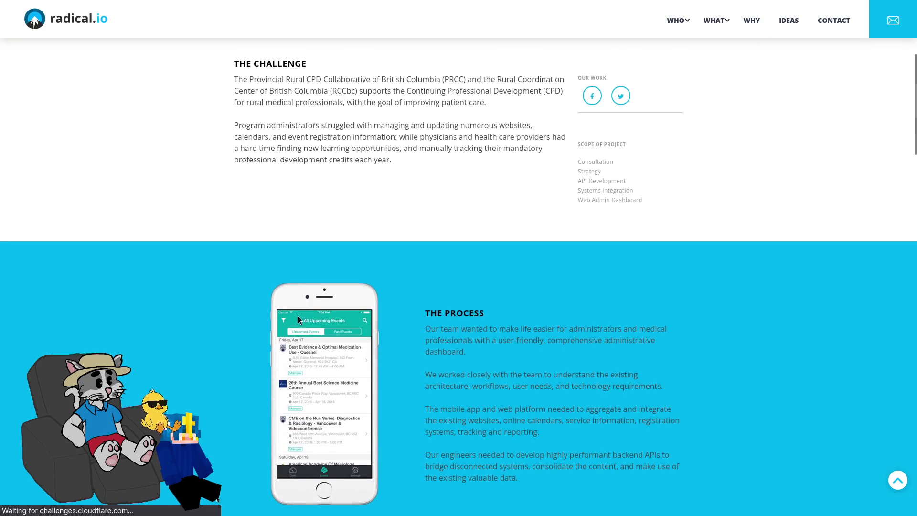
pyautogui.scroll(-1, 263, 292)
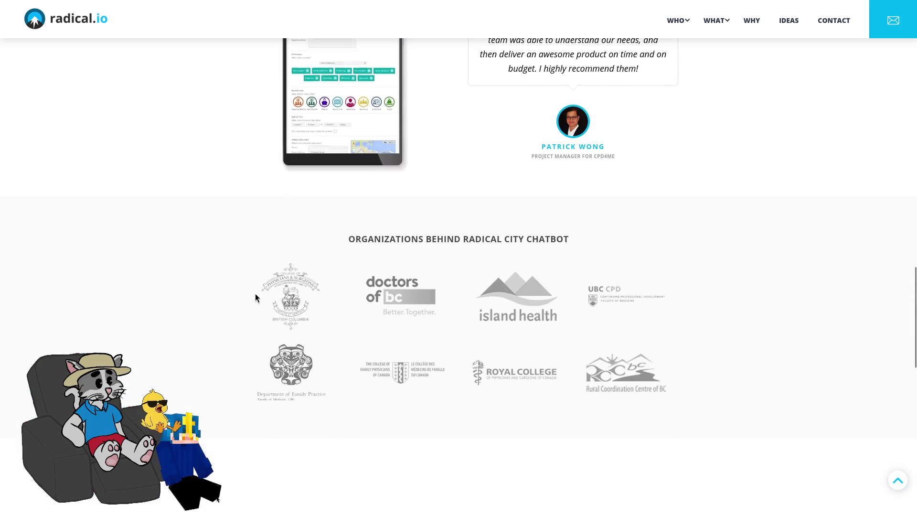
pyautogui.hotkey('alt', 'Left')
pyautogui.click(217, 63)
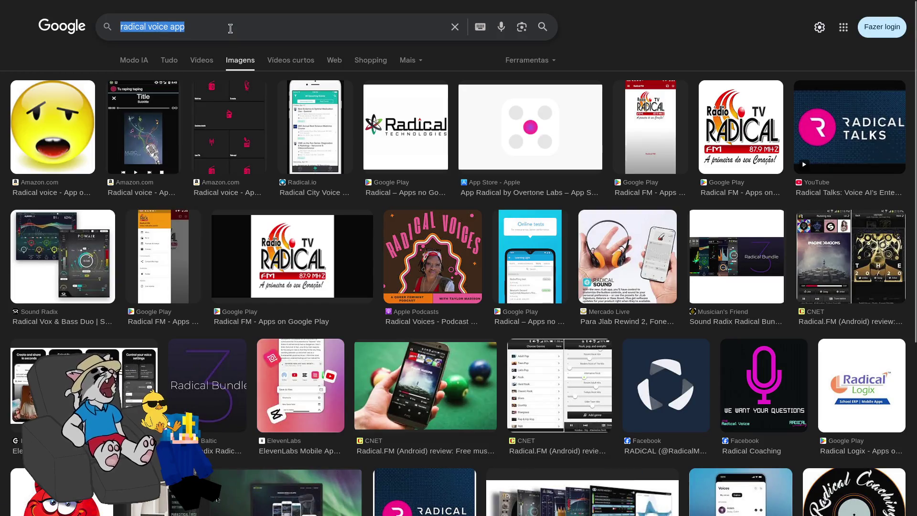
# - Correct the search query to 'radical voice' and run the search
pyautogui.write('pli')
pyautogui.press('BackSpace')
pyautogui.press('BackSpace')
pyautogui.press('BackSpace')
pyautogui.write('a')
pyautogui.press('BackSpace')
pyautogui.write('rad')
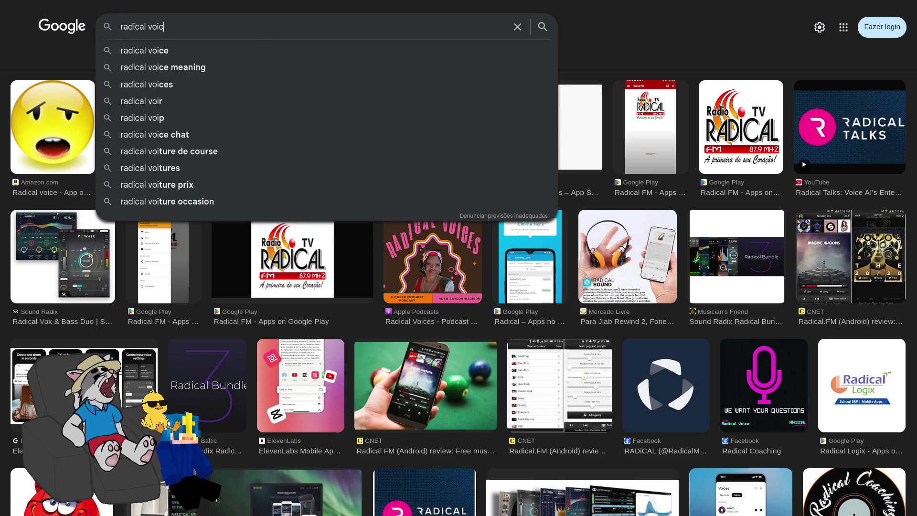
pyautogui.write('e')
pyautogui.press('Return')
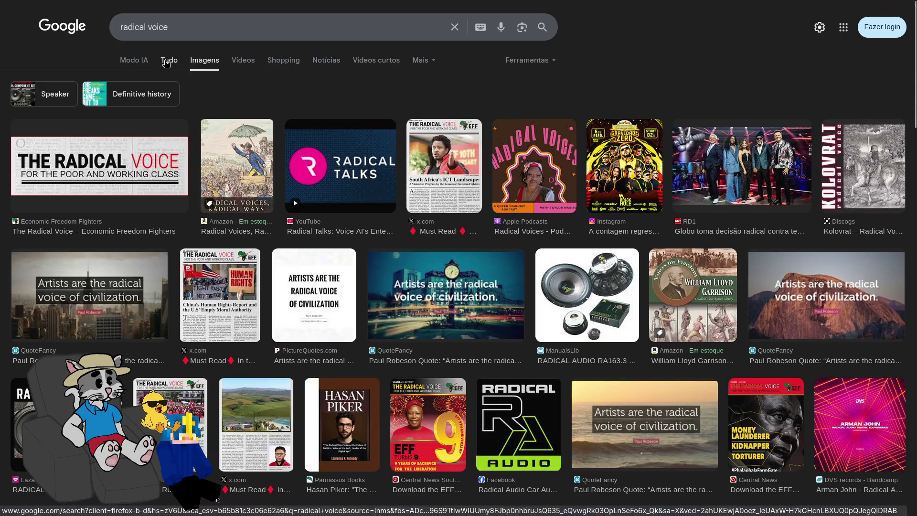
# - Ask AI Mode a follow-up about which gaming voice app was meant
pyautogui.click(167, 61)
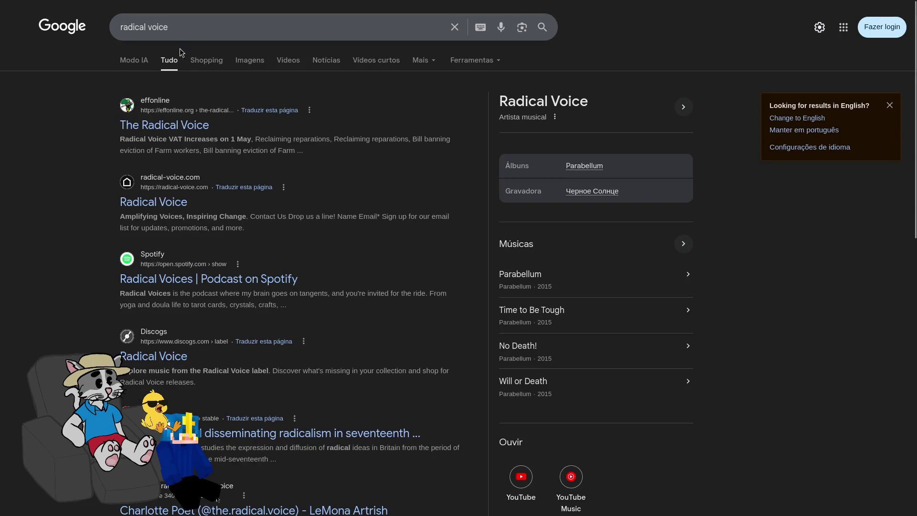
pyautogui.click(141, 65)
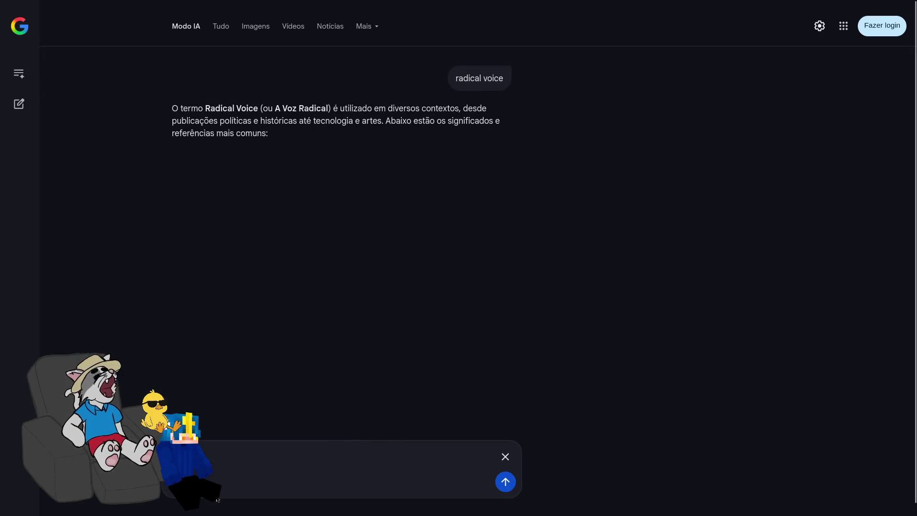
pyautogui.write('o aplicativo ')
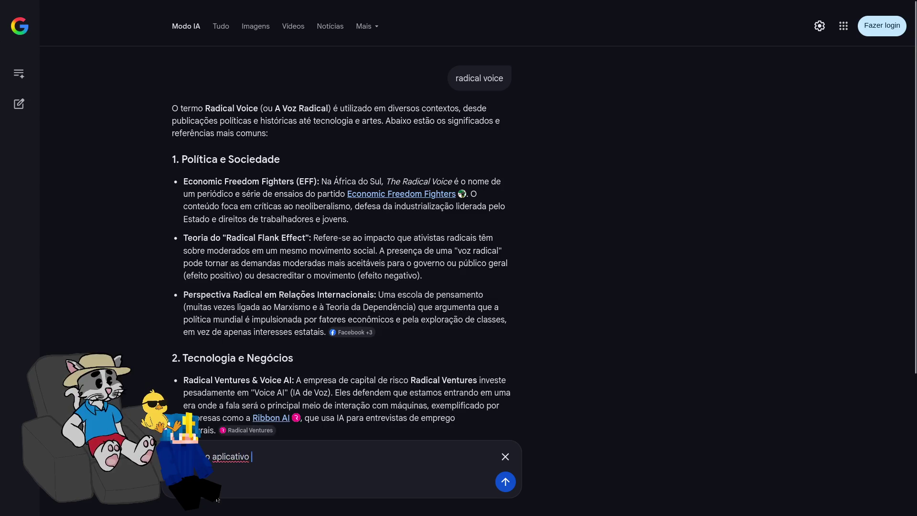
pyautogui.write('pa')
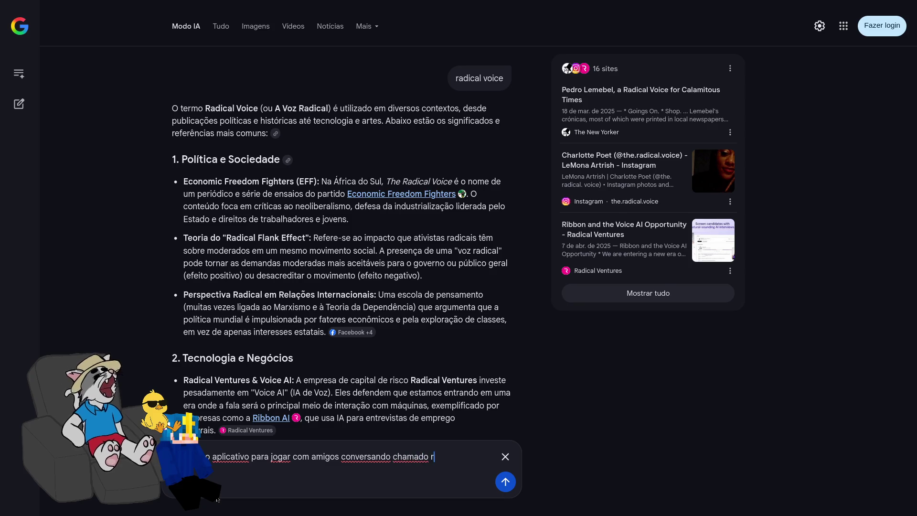
pyautogui.press('Return')
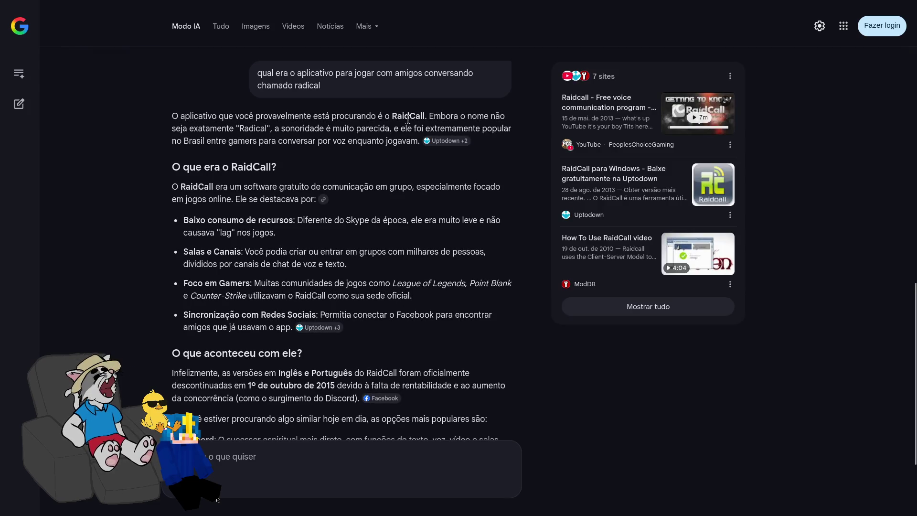
# - Search for RaidCall and open its Uptodown page in a new tab
pyautogui.moveTo(234, 19); pyautogui.dragTo(119, 10)
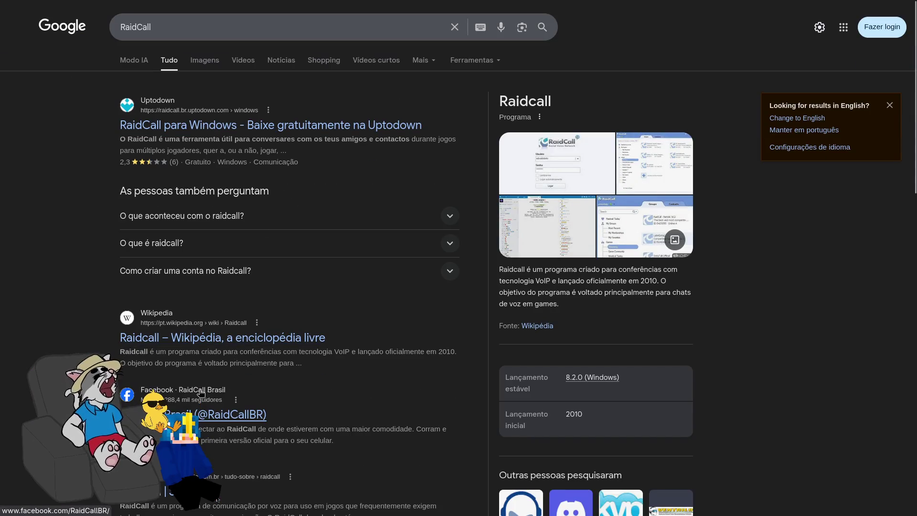
pyautogui.middleClick(228, 126)
pyautogui.click(268, 10)
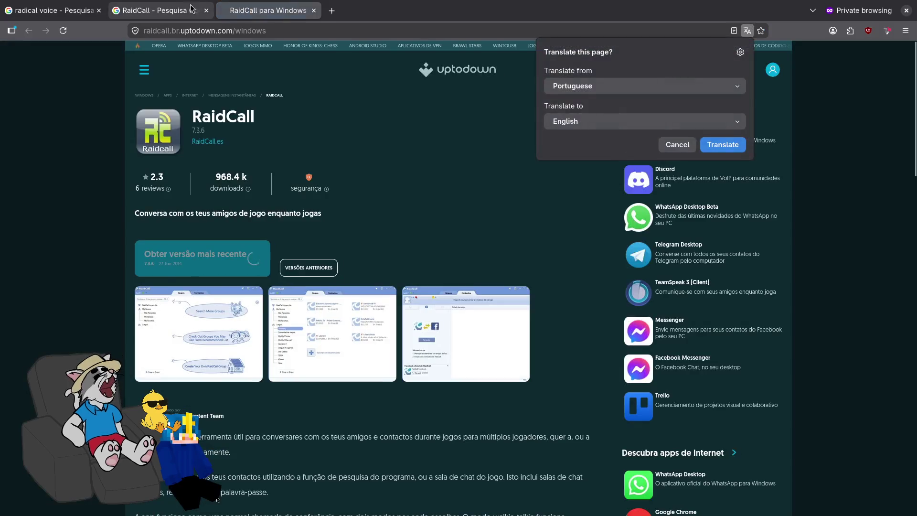
pyautogui.click(191, 11)
# - Browse RaidCall image results, previewing the TechTudo, Uptodown, Facebook and Malavida screenshots
pyautogui.click(218, 67)
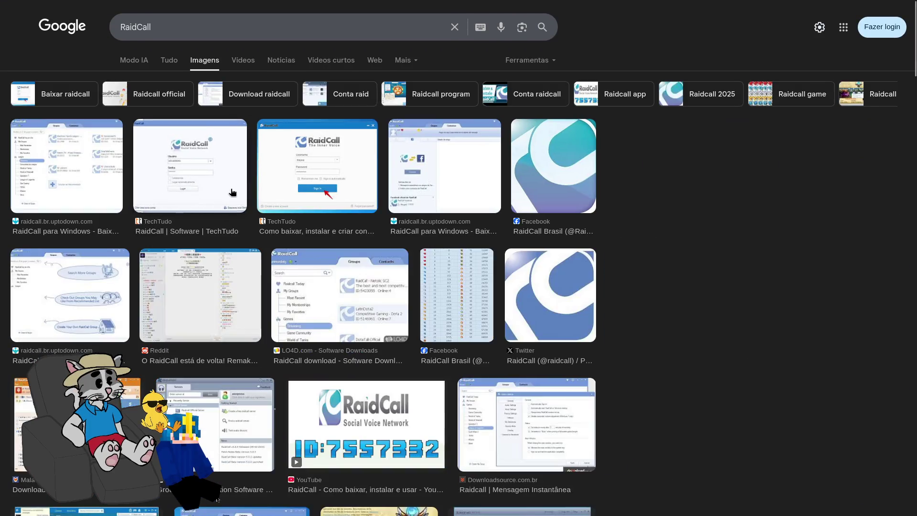
pyautogui.click(232, 192)
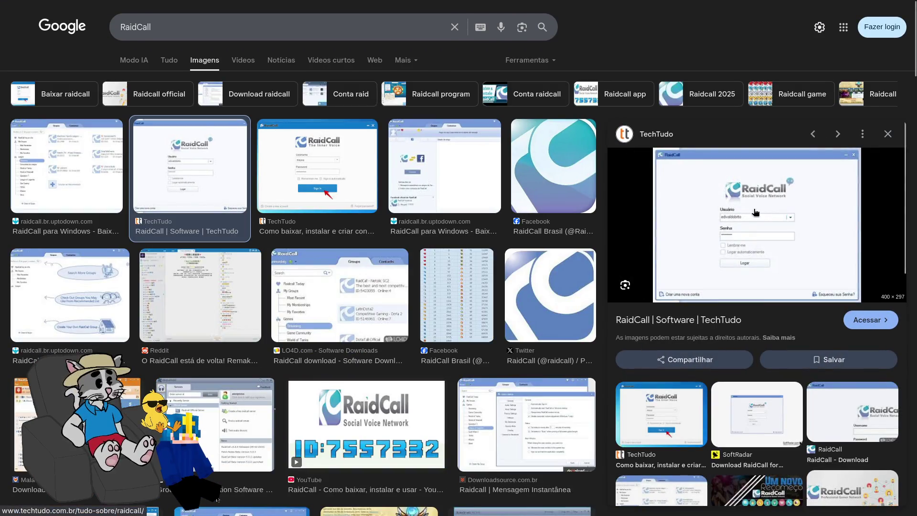
pyautogui.click(119, 180)
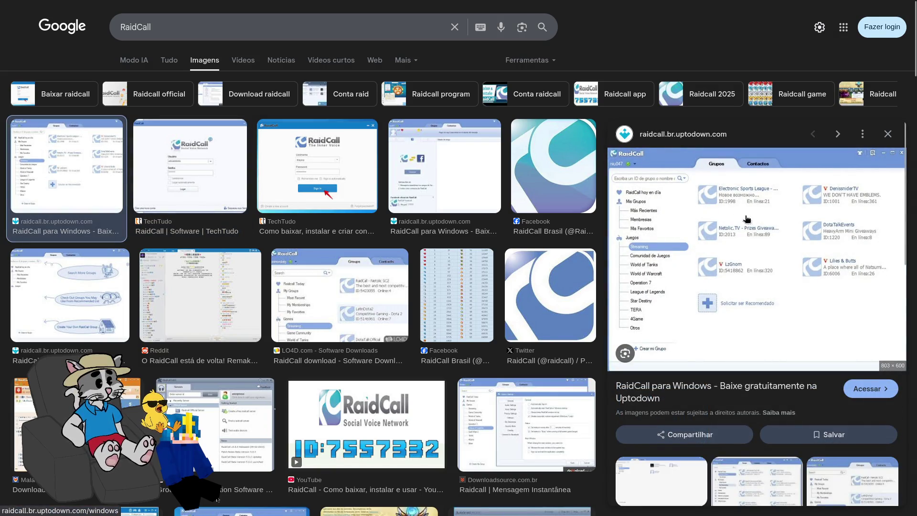
pyautogui.click(457, 293)
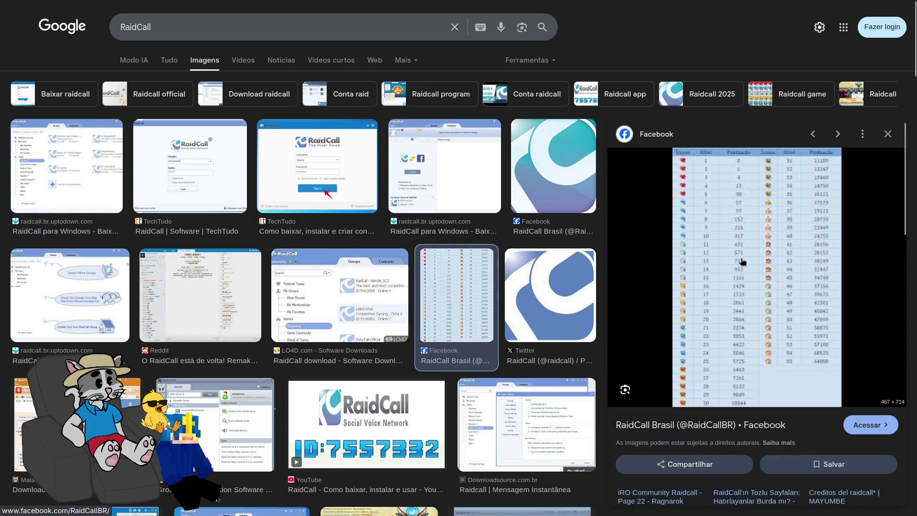
pyautogui.click(83, 182)
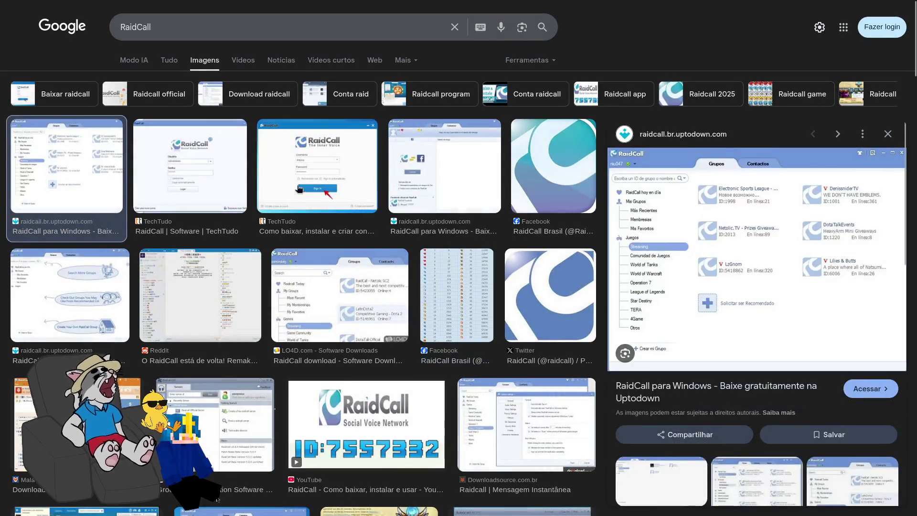
pyautogui.scroll(-2, 204, 393)
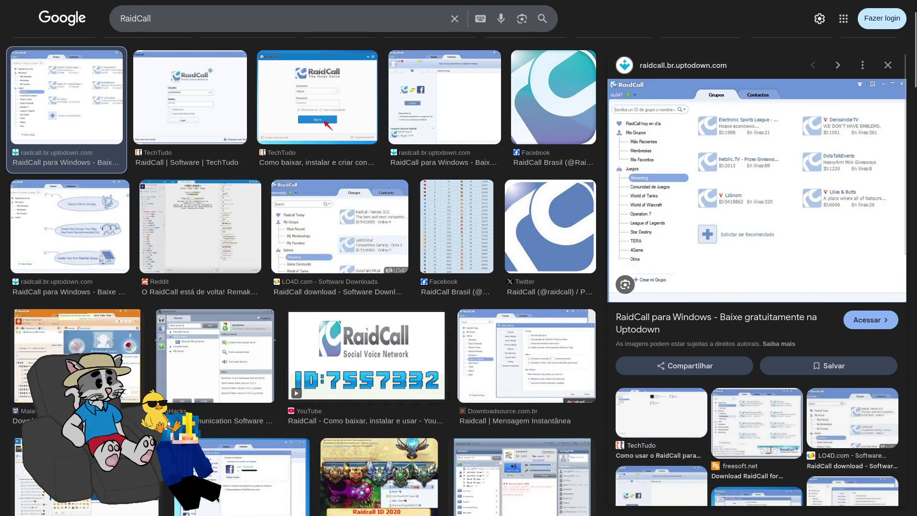
pyautogui.click(76, 344)
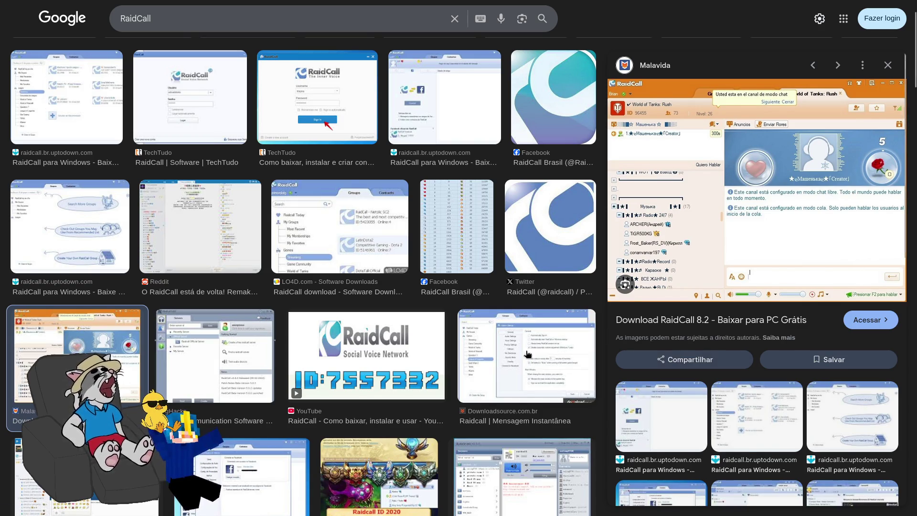
pyautogui.scroll(-4, 429, 319)
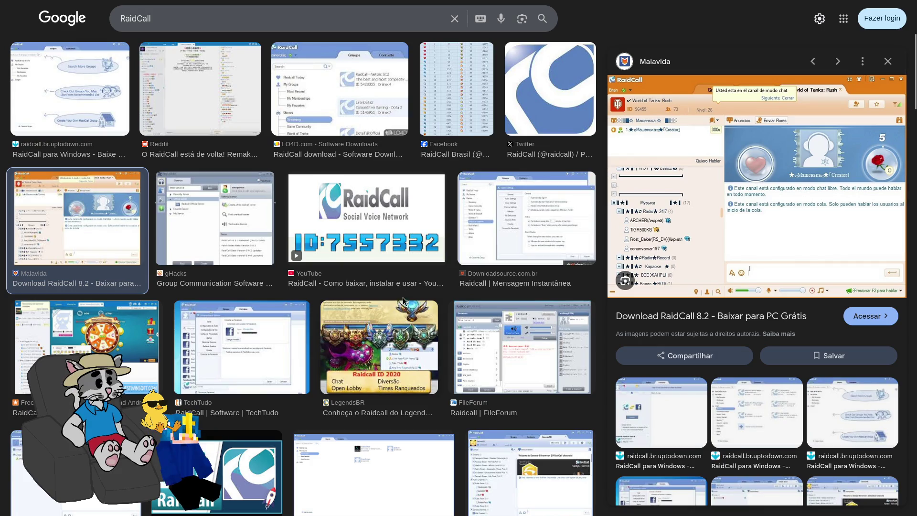
pyautogui.scroll(5, 402, 296)
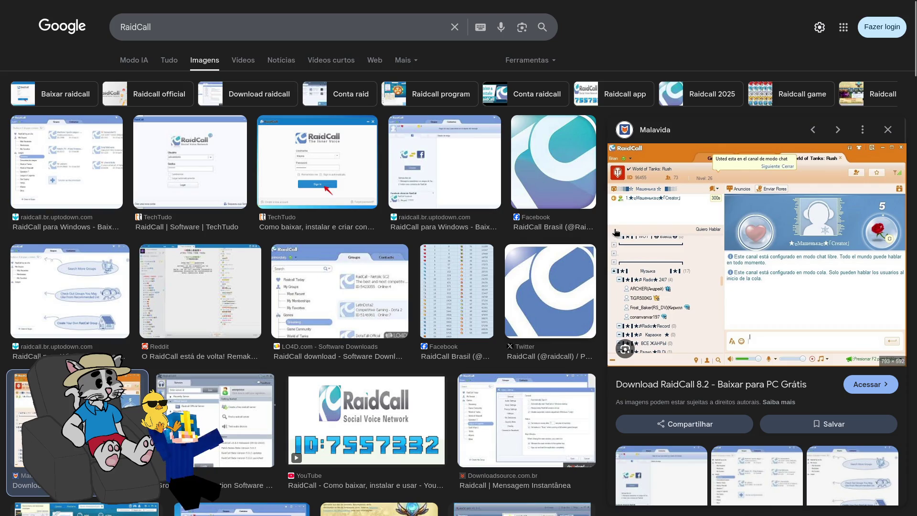
# - Exit fullscreen and close the RaidCall tabs and the private browsing window
pyautogui.press('F11')
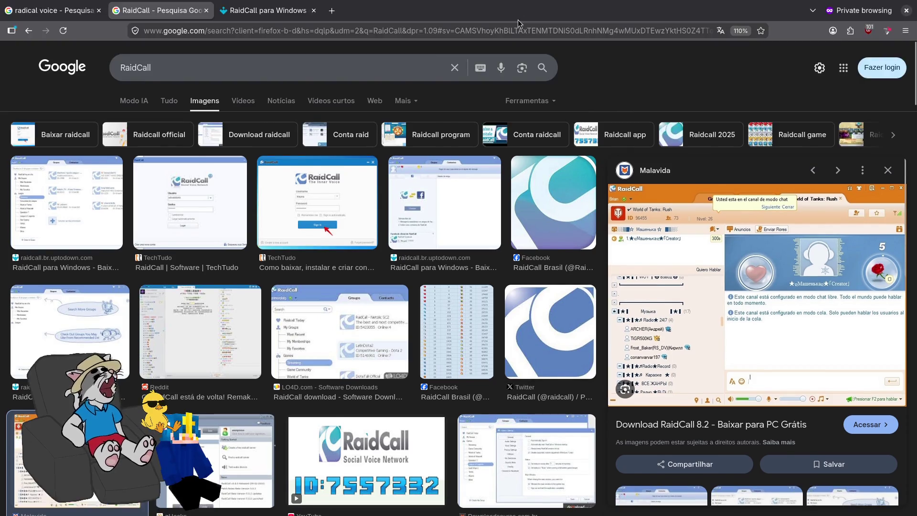
pyautogui.hotkey('ctrl', 'w')
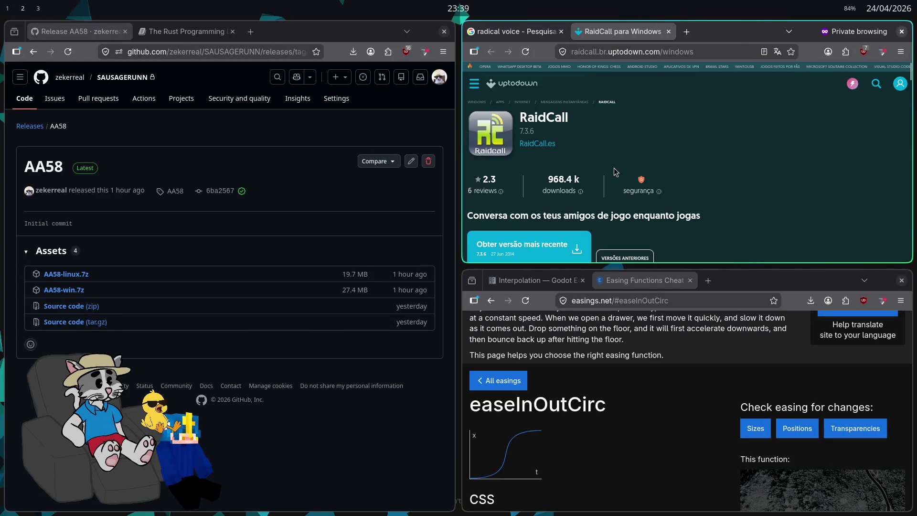
pyautogui.hotkey('ctrl', 'w')
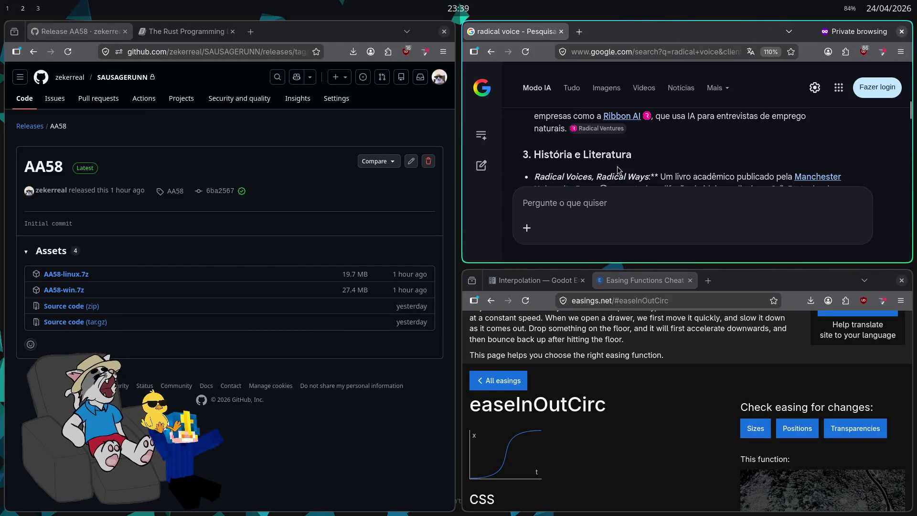
pyautogui.hotkey('ctrl', 'w')
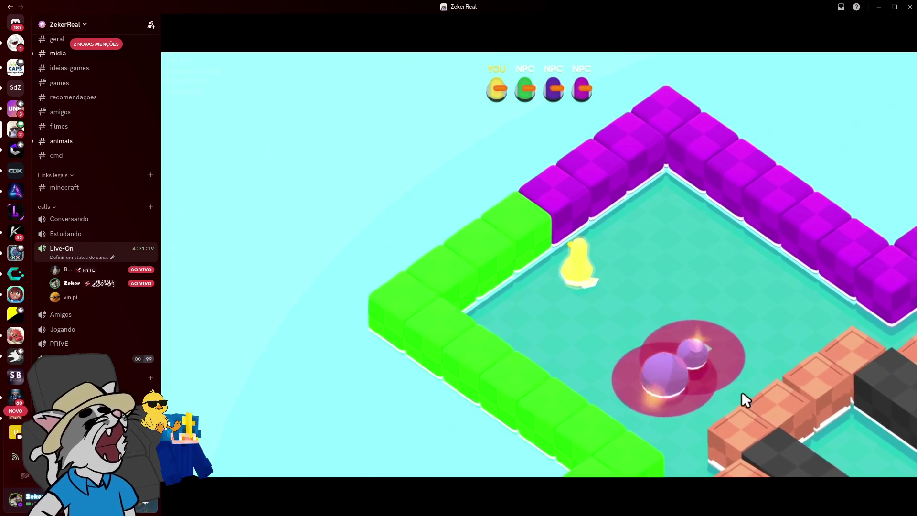
# - Watch the friend's duck game stream in the Live-On voice call
pyautogui.moveTo(483, 28)
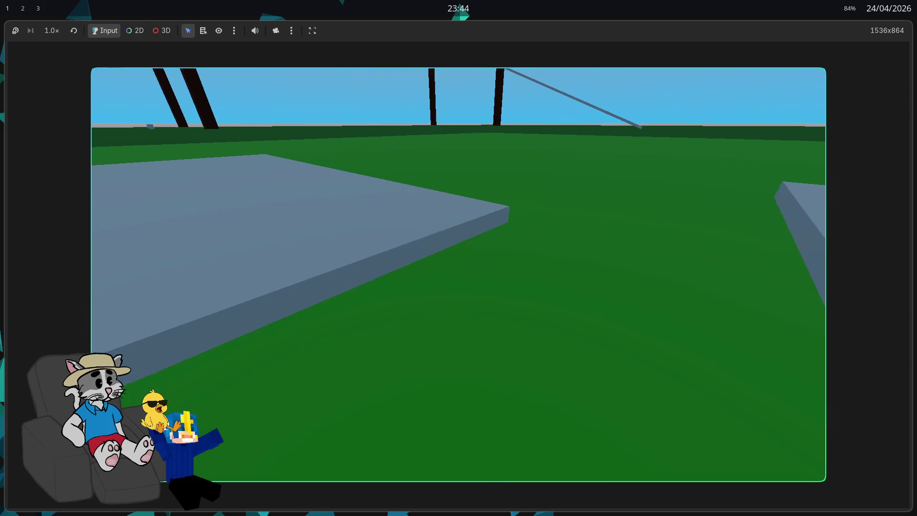
# - Stop the game and give PlataformaLama's MeshInstance3D a new StandardMaterial3D override
pyautogui.press('F8')
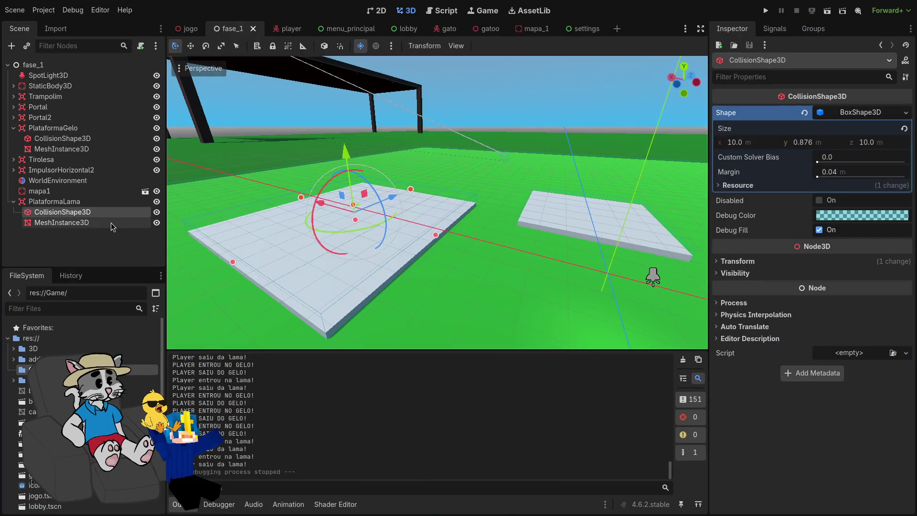
pyautogui.click(103, 222)
pyautogui.scroll(-5, 763, 316)
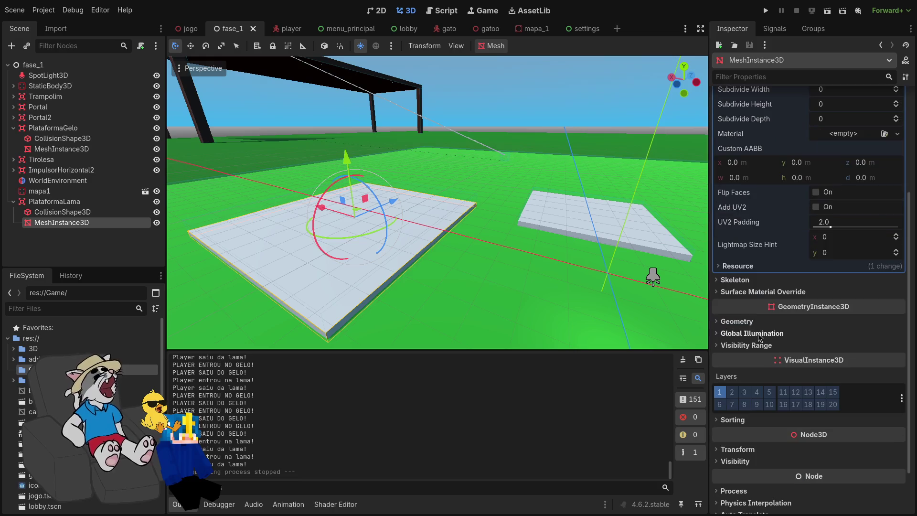
pyautogui.click(854, 308)
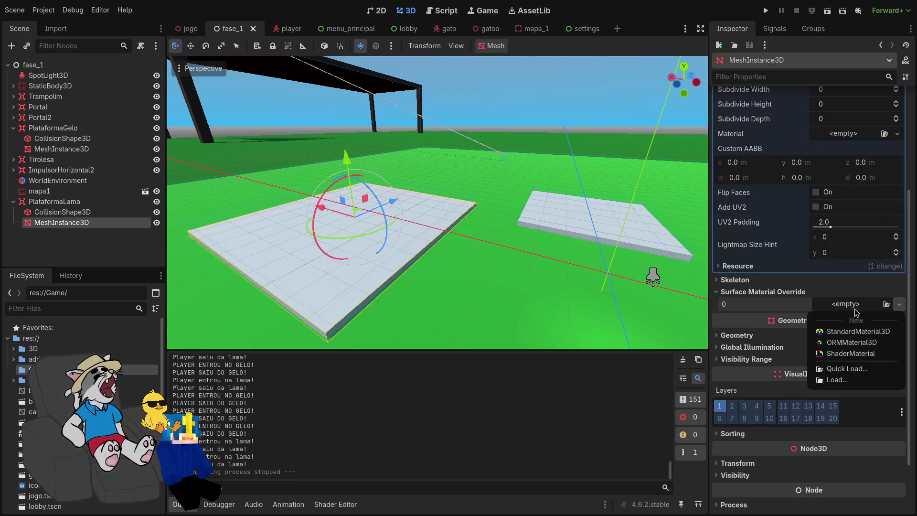
pyautogui.click(867, 334)
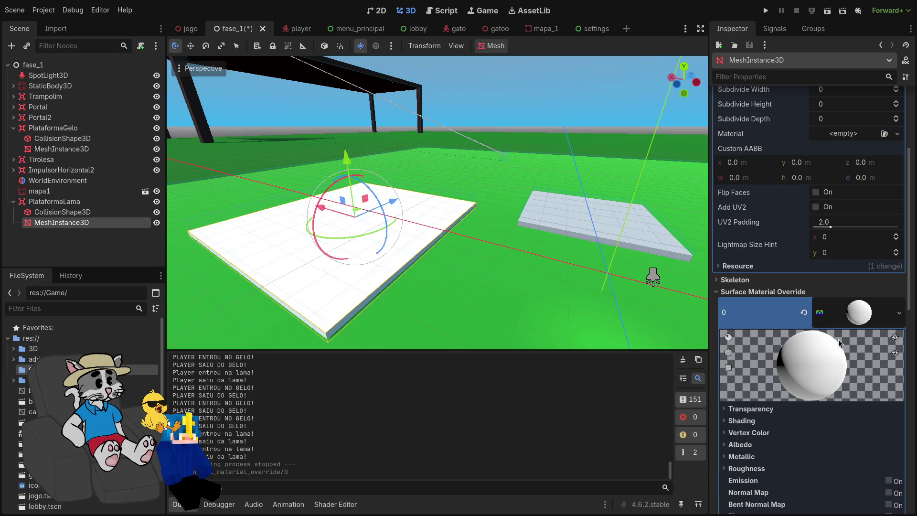
# - Set the mud material's albedo colour to brown 744206
pyautogui.scroll(-3, 753, 412)
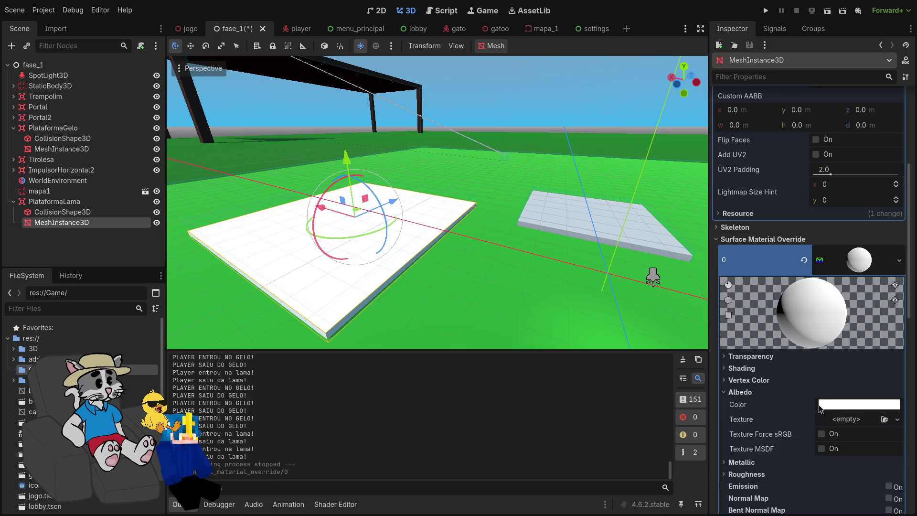
pyautogui.click(819, 406)
pyautogui.click(804, 285)
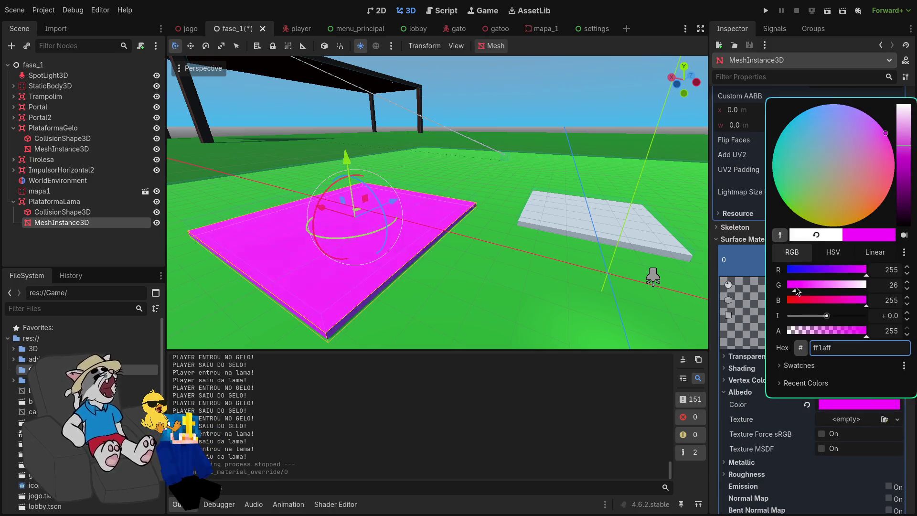
pyautogui.click(817, 285)
pyautogui.click(795, 300)
pyautogui.moveTo(828, 269)
pyautogui.mouseDown()
pyautogui.moveTo(817, 273)
pyautogui.moveTo(844, 272)
pyautogui.moveTo(823, 272)
pyautogui.mouseUp()
pyautogui.click(809, 286)
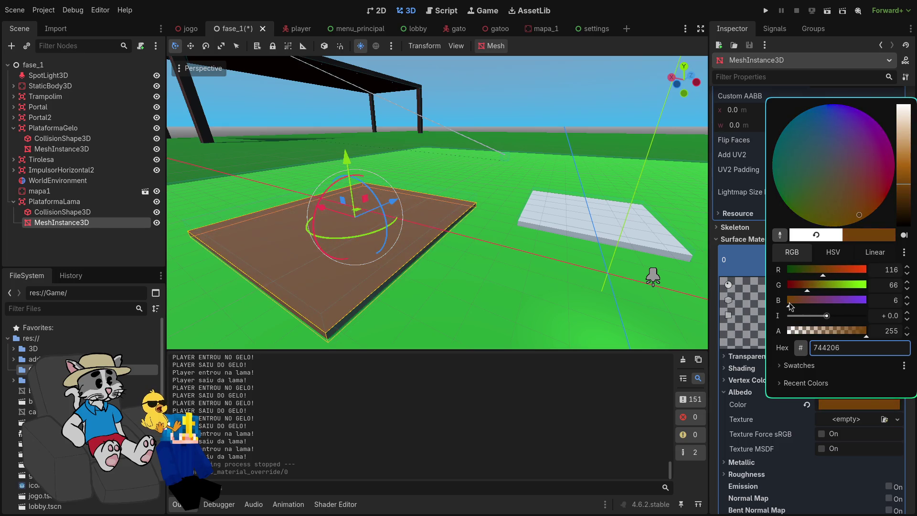
pyautogui.click(607, 262)
pyautogui.click(583, 231)
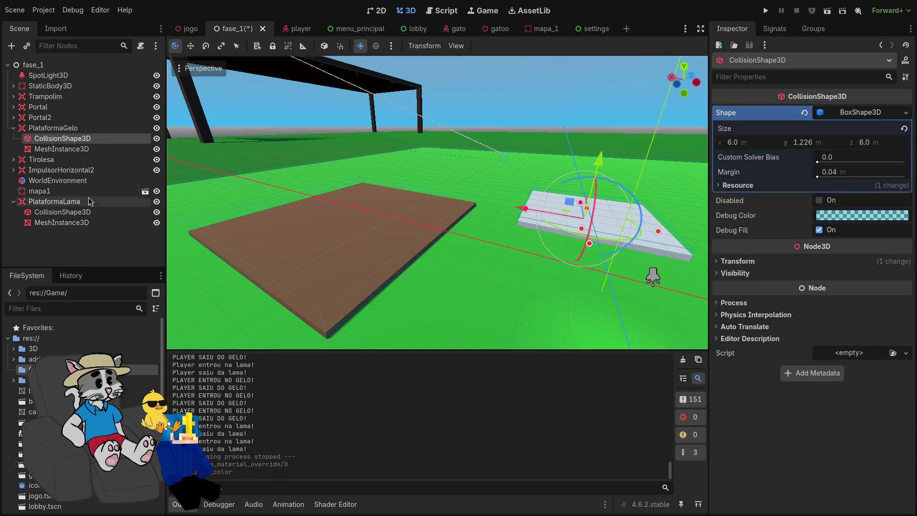
# - Add a new StandardMaterial3D to surface slot 0 of PlataformaGelo's MeshInstance3D
pyautogui.click(61, 148)
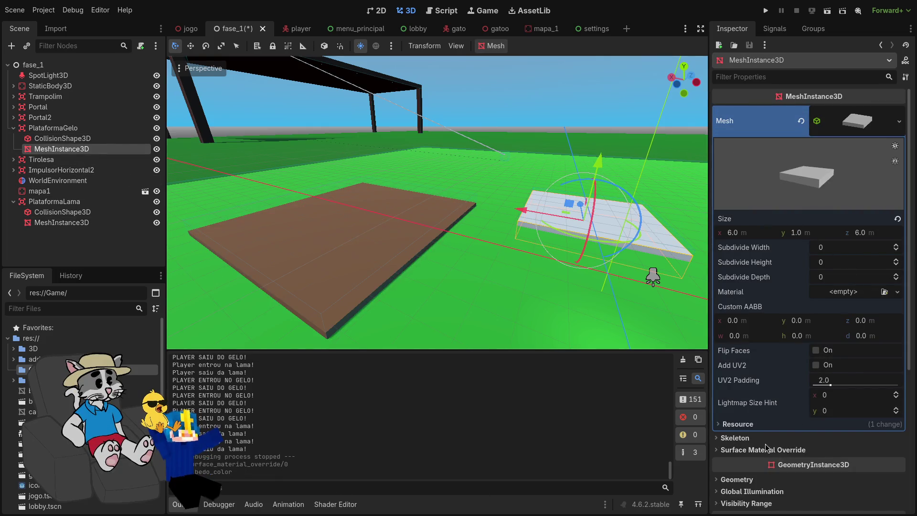
pyautogui.click(742, 449)
pyautogui.click(847, 462)
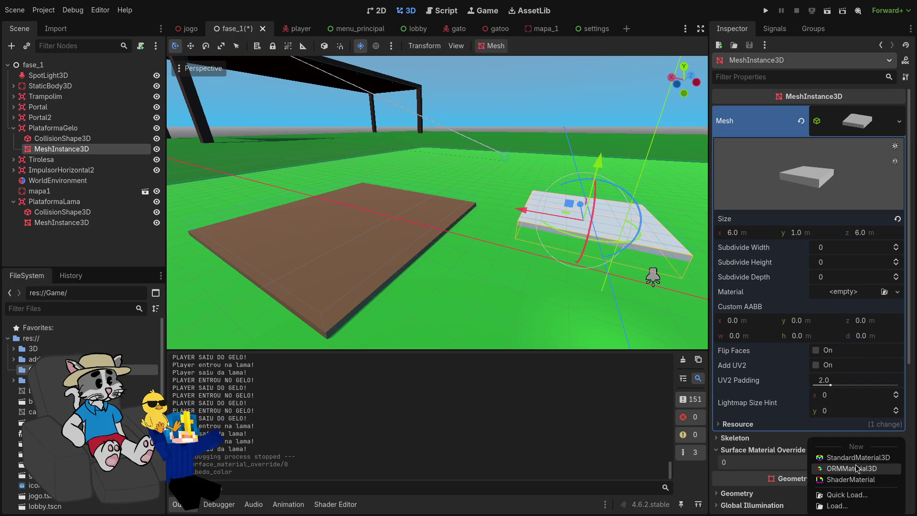
pyautogui.click(860, 461)
pyautogui.scroll(-2, 840, 439)
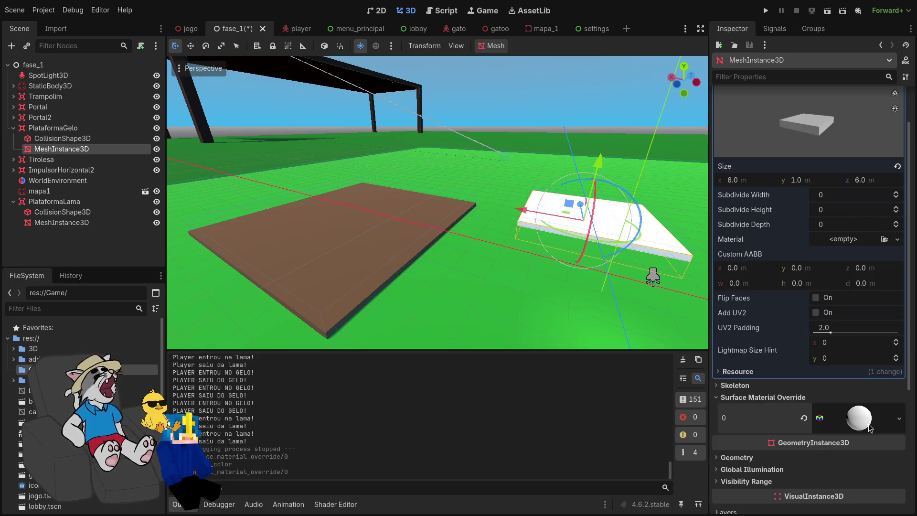
pyautogui.scroll(-4, 829, 428)
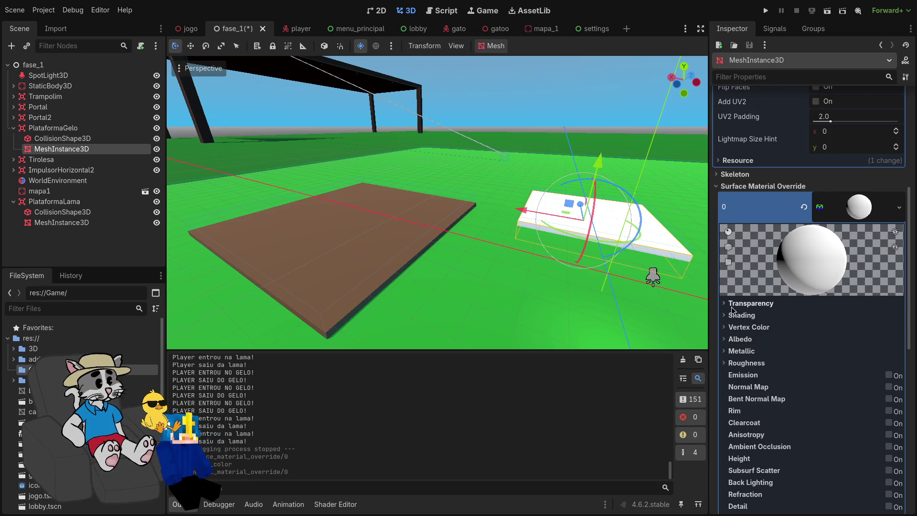
# - Open the ice material's albedo colour picker and mix a light teal
pyautogui.click(729, 339)
pyautogui.click(844, 352)
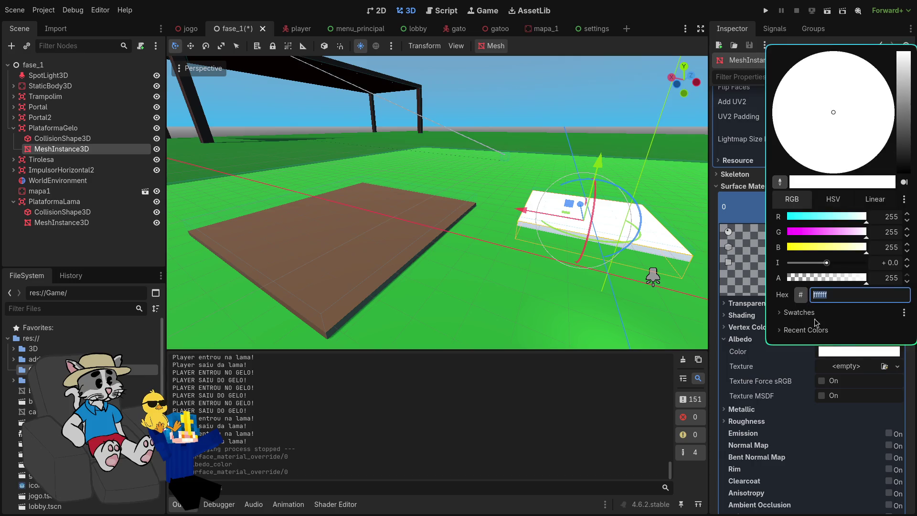
pyautogui.click(805, 217)
pyautogui.click(829, 233)
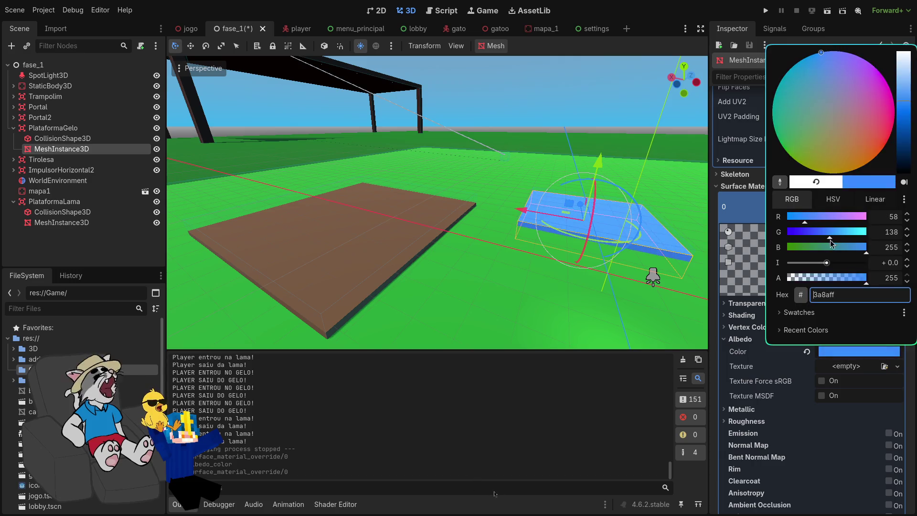
pyautogui.click(836, 252)
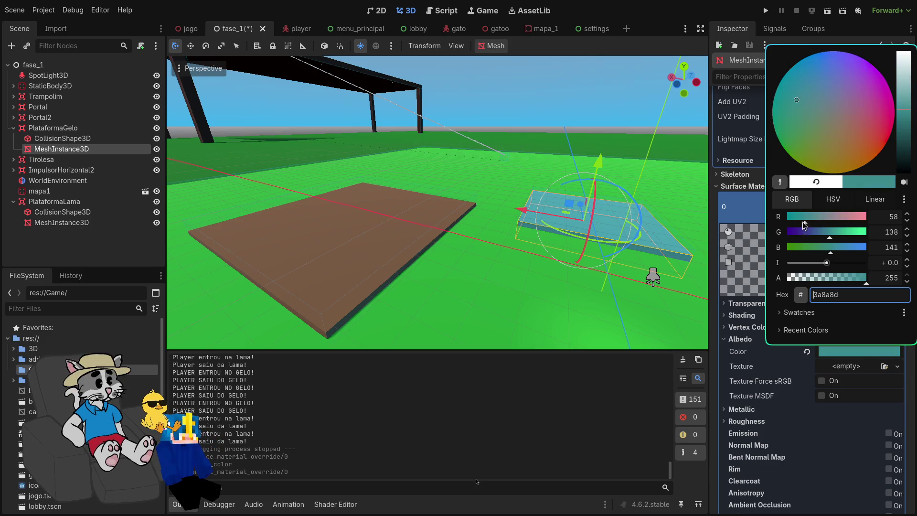
pyautogui.click(844, 234)
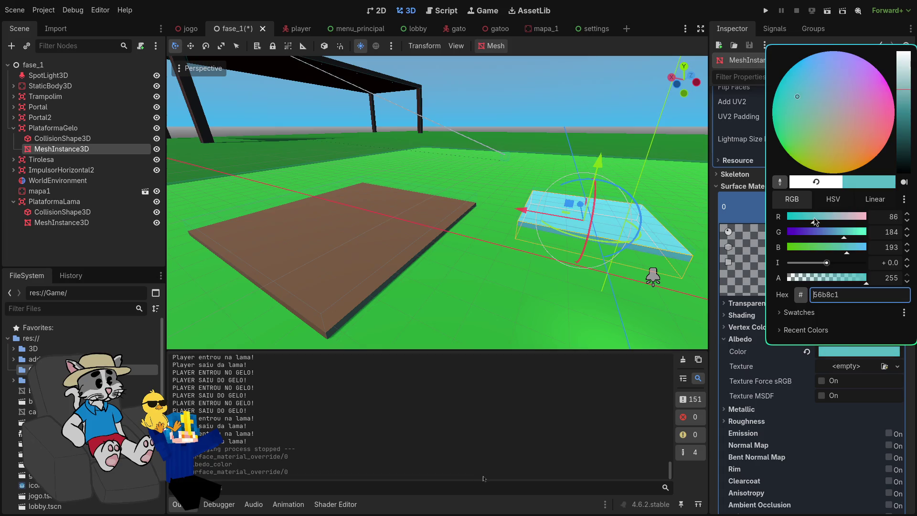
pyautogui.moveTo(818, 217); pyautogui.dragTo(825, 223)
# - After trying magenta and pink, settle the albedo on light teal 7ab1b1
pyautogui.click(866, 217)
pyautogui.click(789, 233)
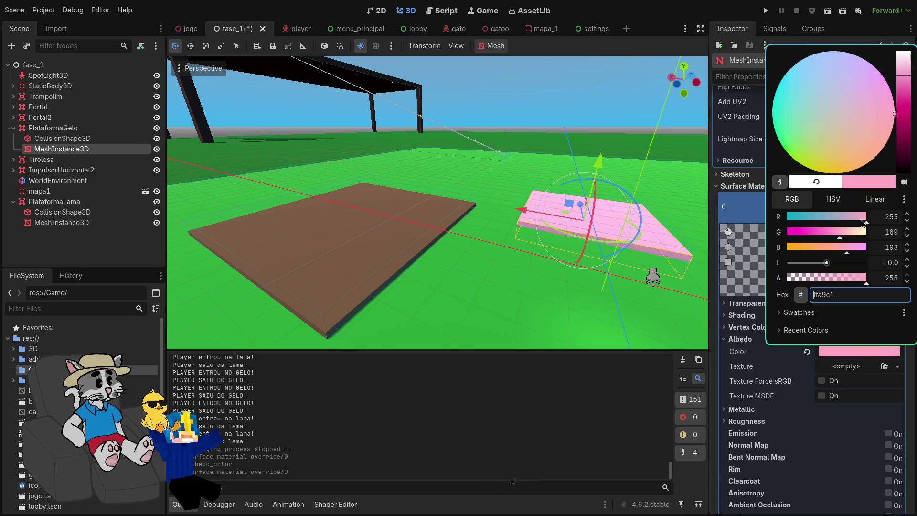
pyautogui.moveTo(825, 249)
pyautogui.mouseDown()
pyautogui.moveTo(805, 253)
pyautogui.moveTo(863, 247)
pyautogui.mouseUp()
pyautogui.click(841, 232)
pyautogui.click(845, 232)
pyautogui.click(819, 218)
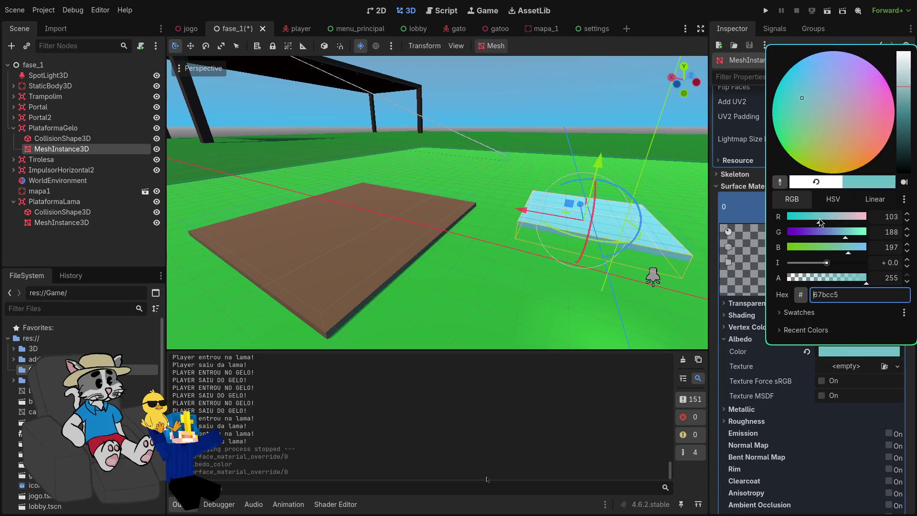
pyautogui.click(842, 232)
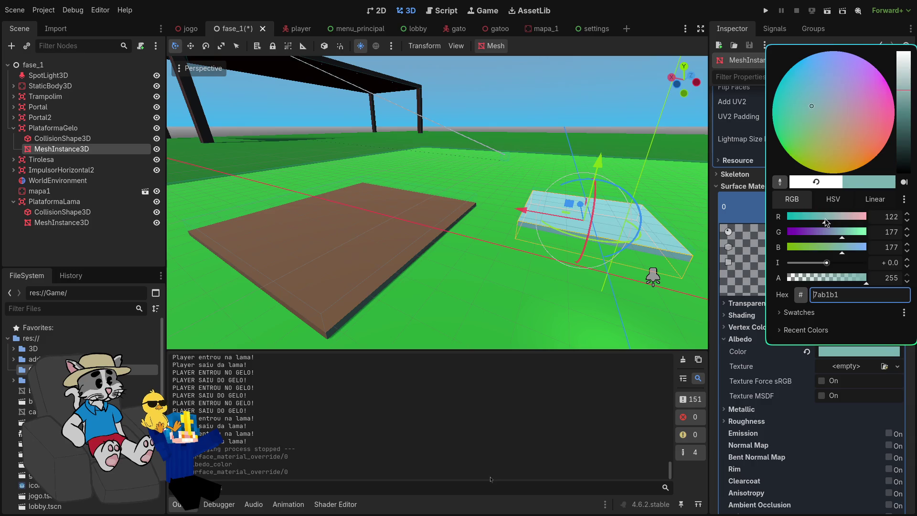
pyautogui.click(564, 268)
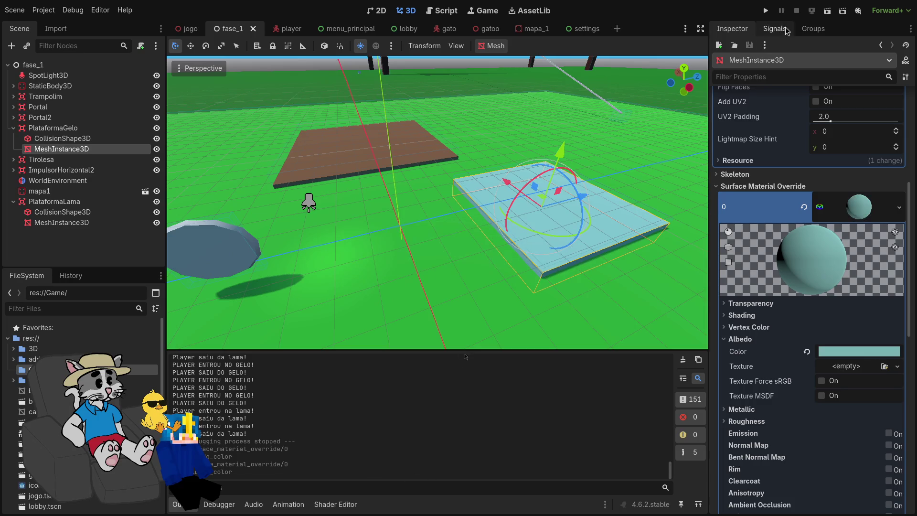
# - Run the game, host a lobby, start the match and walk over the ice onto the mud
pyautogui.press('F5')
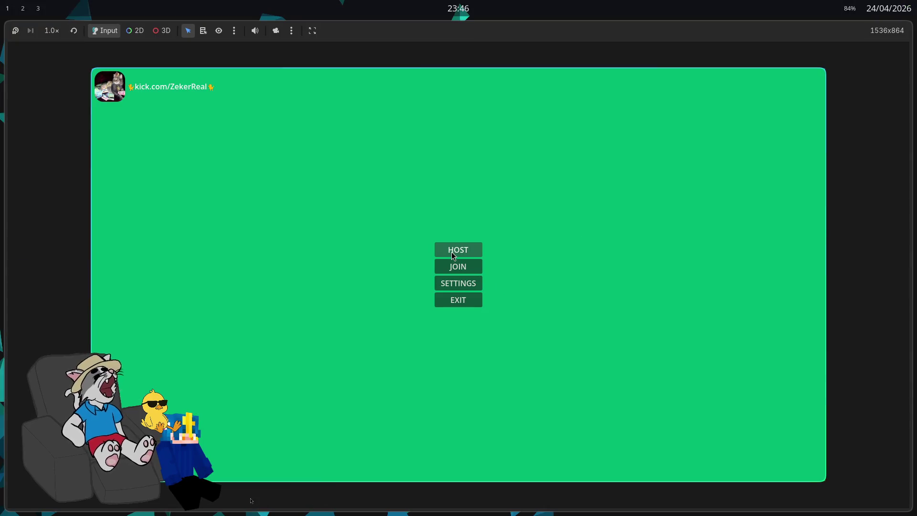
pyautogui.click(453, 253)
pyautogui.click(743, 466)
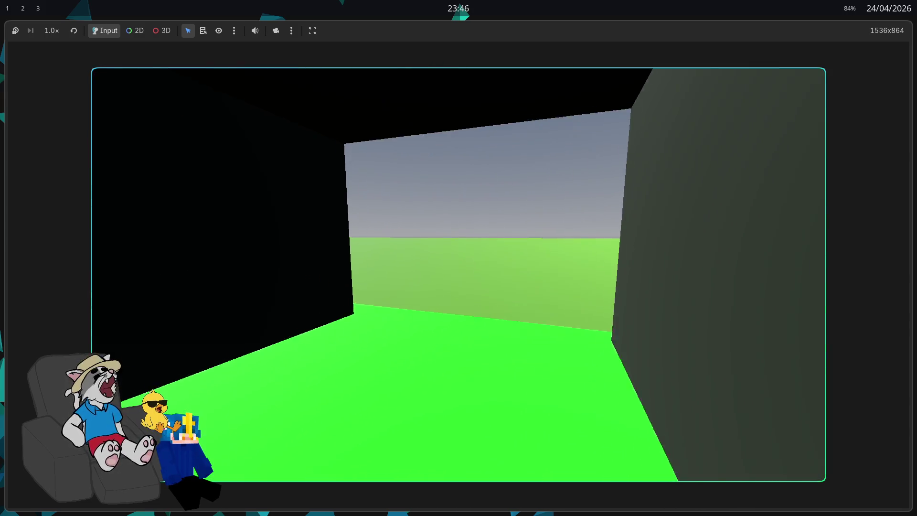
pyautogui.press('w')
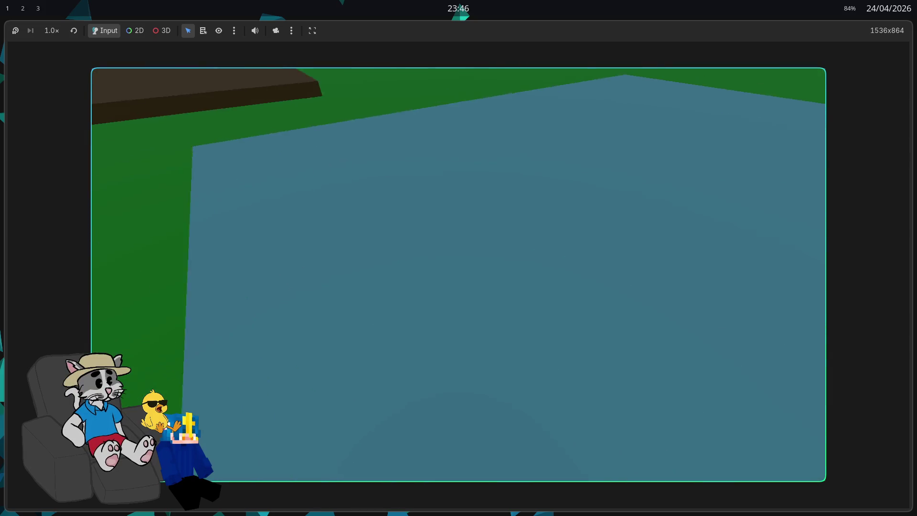
pyautogui.press('w')
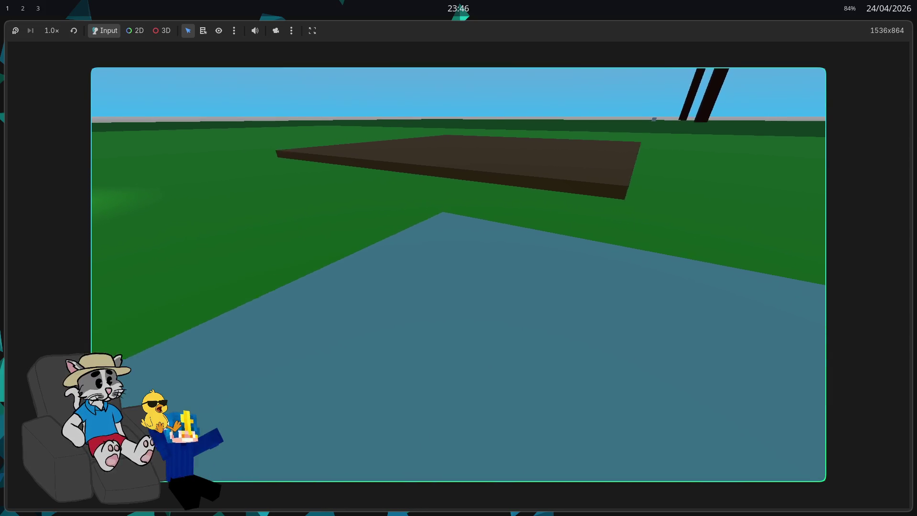
pyautogui.press('w')
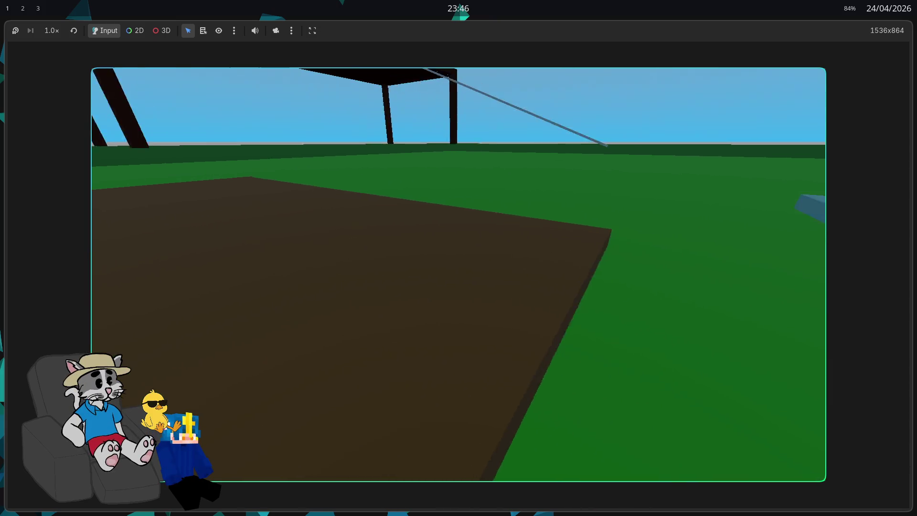
pyautogui.press('w')
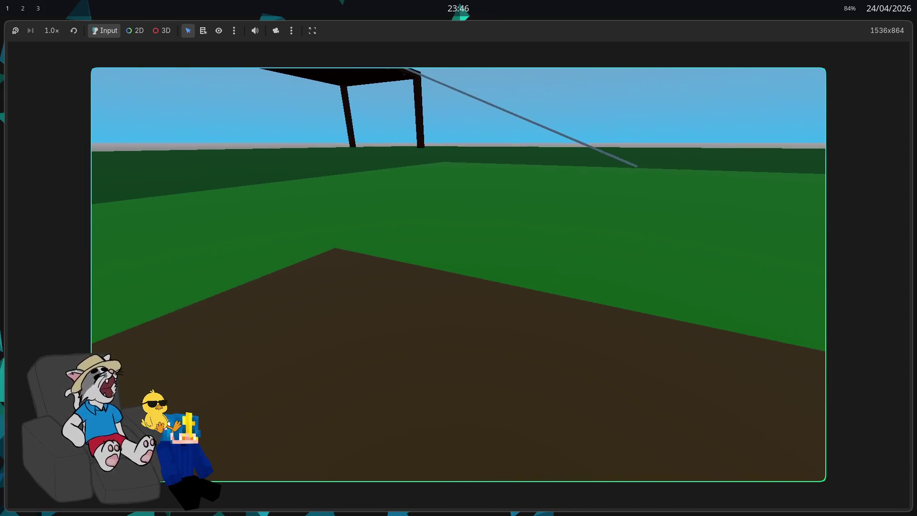
# - Walk around the level, crossing the ice slab back onto the mud platform
pyautogui.press('w')
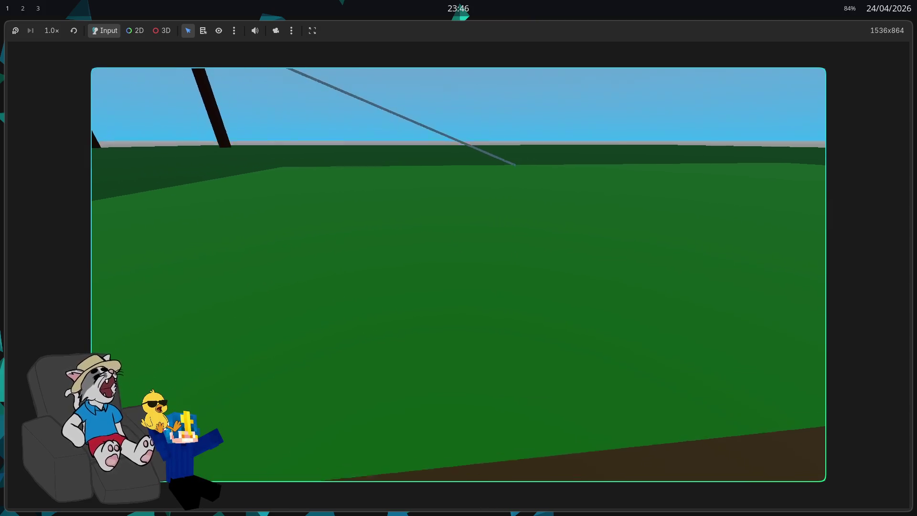
pyautogui.press('w')
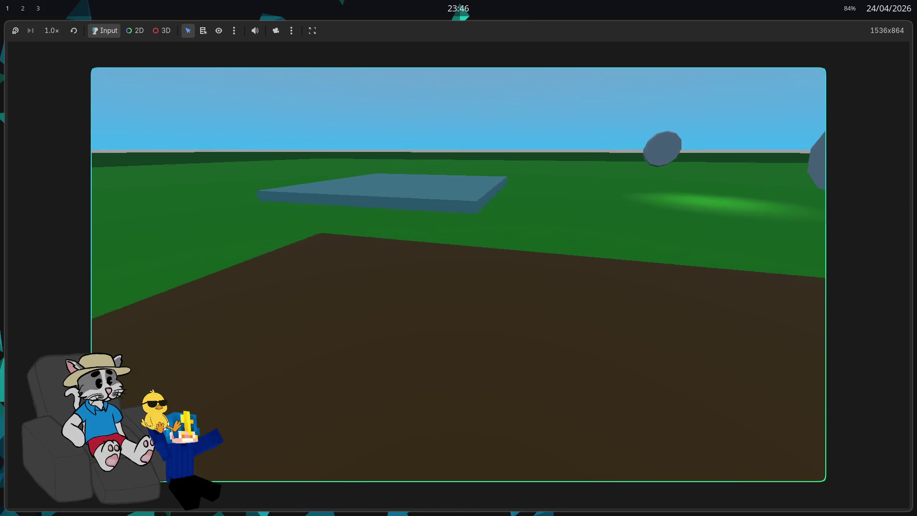
pyautogui.press('w')
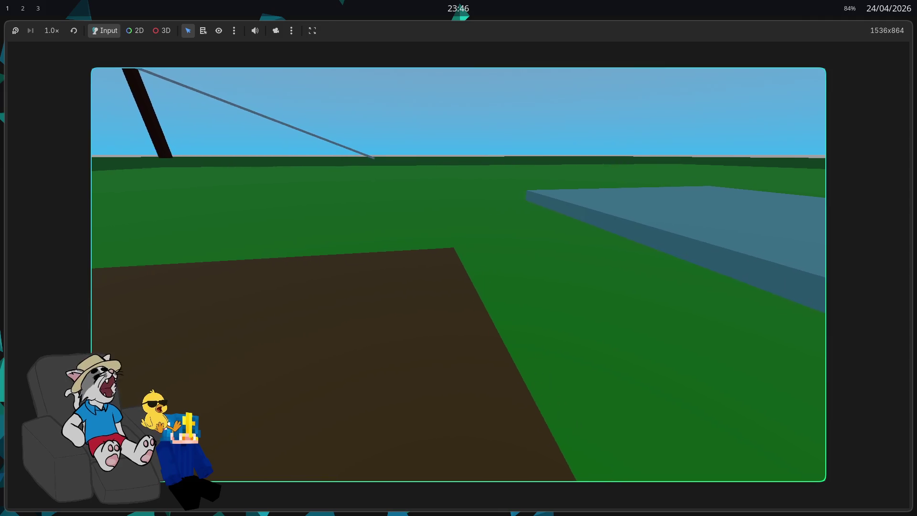
pyautogui.press('w')
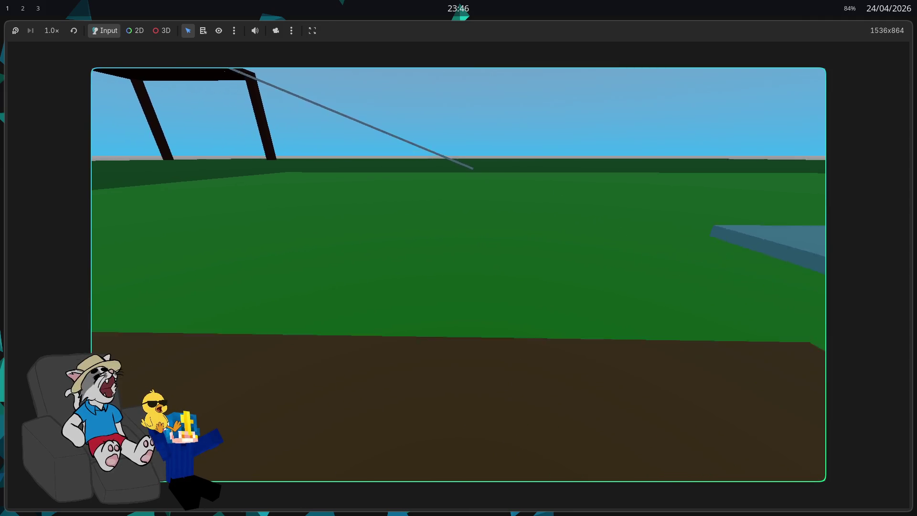
pyautogui.press('w')
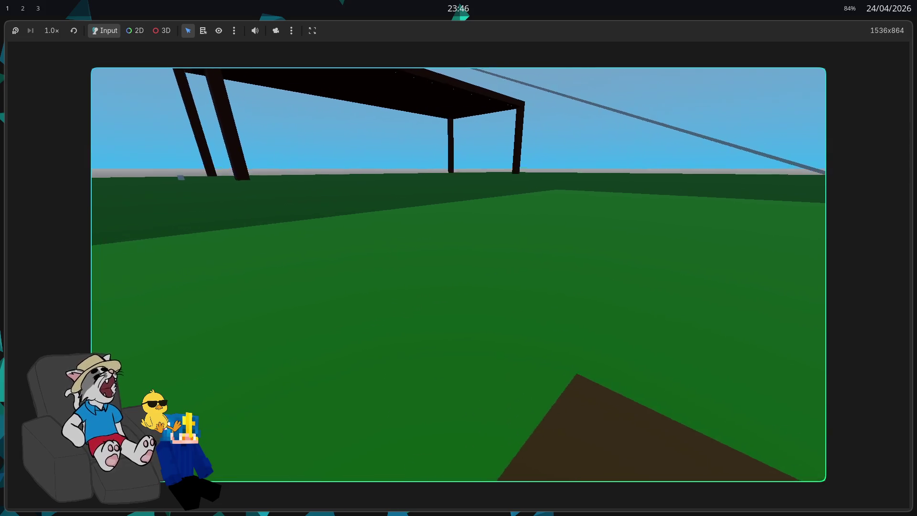
pyautogui.press('w')
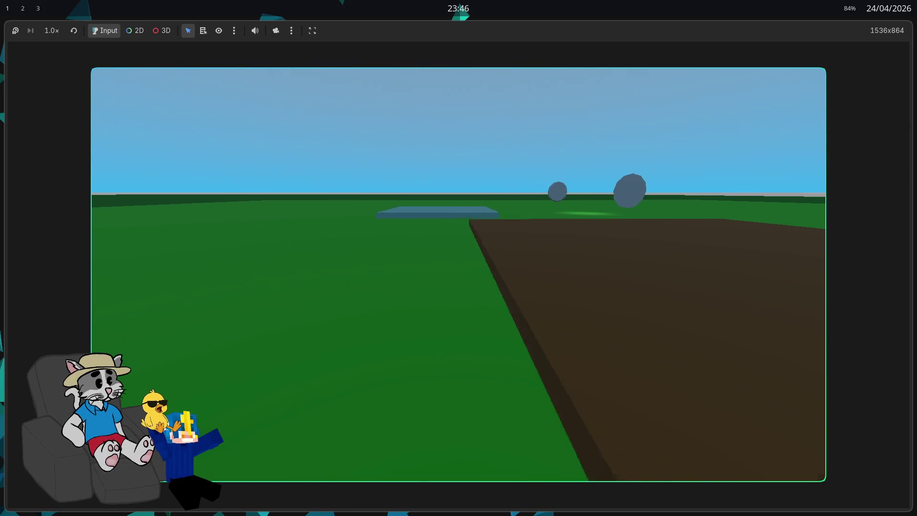
pyautogui.press('w')
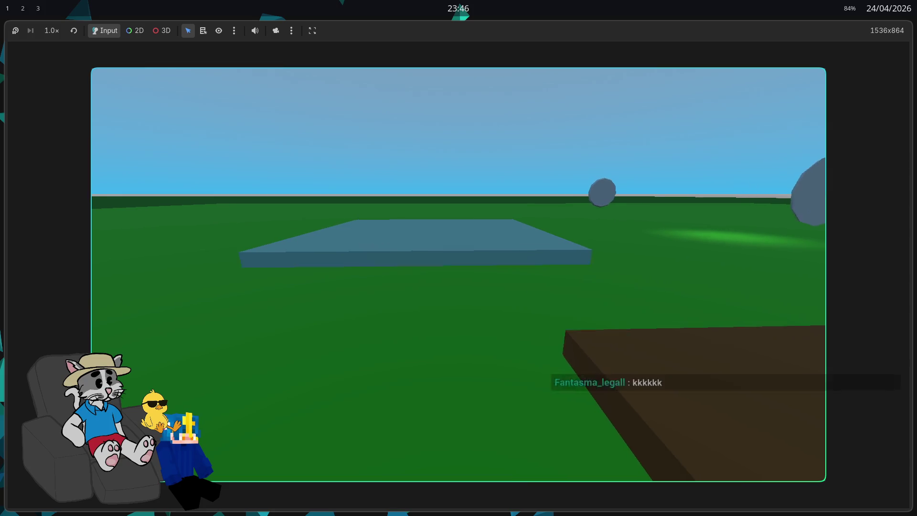
pyautogui.press('w')
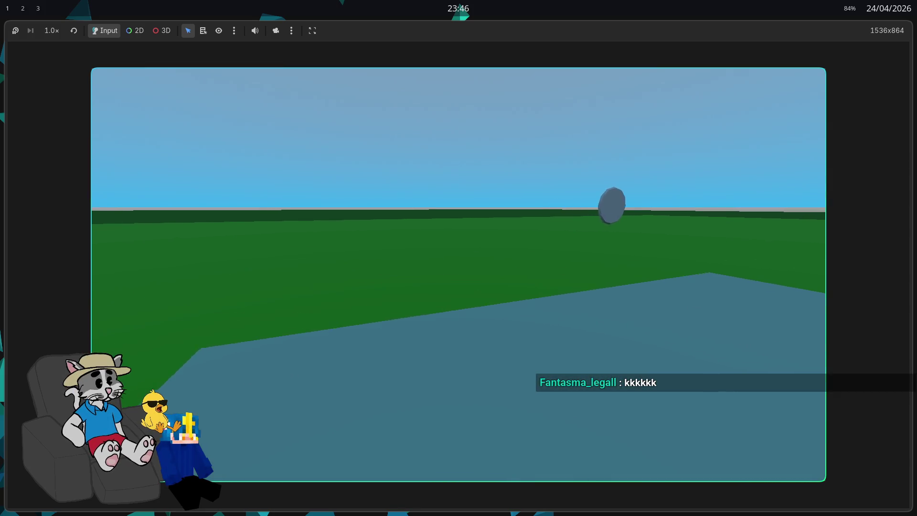
pyautogui.press('w')
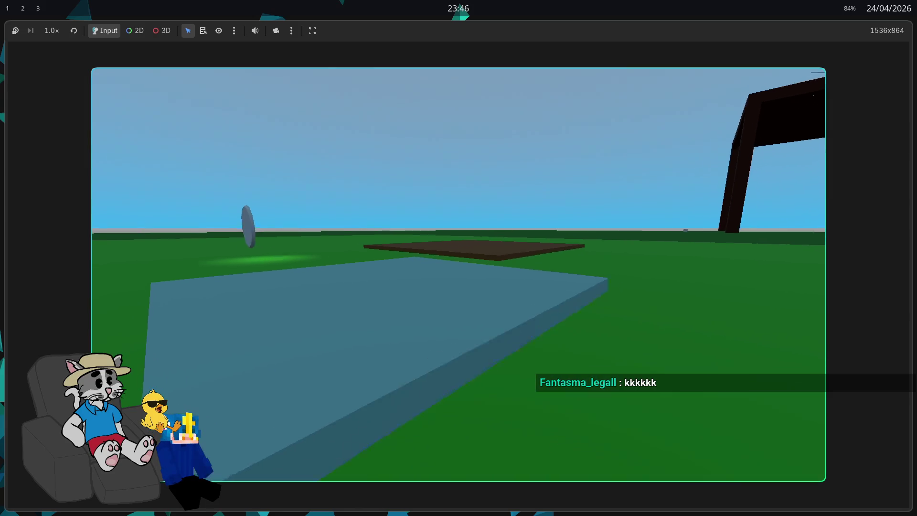
pyautogui.press('w')
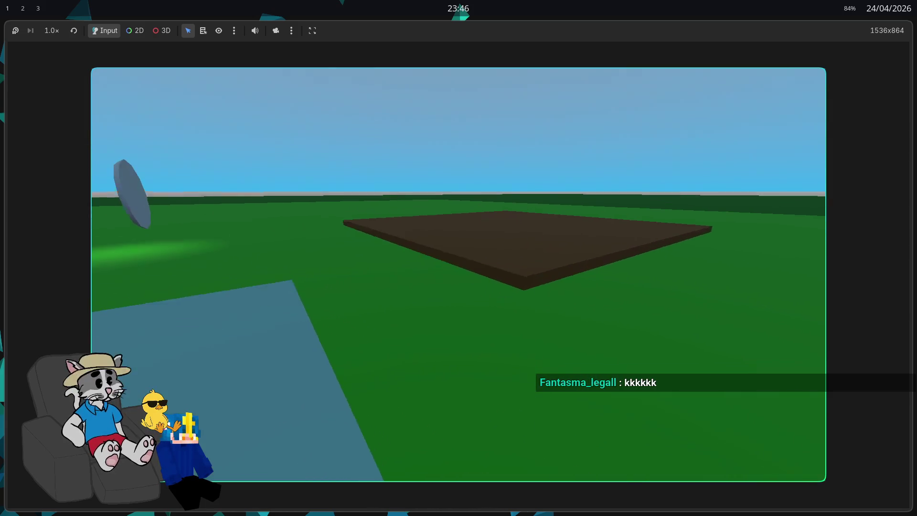
# - Circle between the ice and mud platforms, then stop the game and maximize the editor
pyautogui.press('Left')
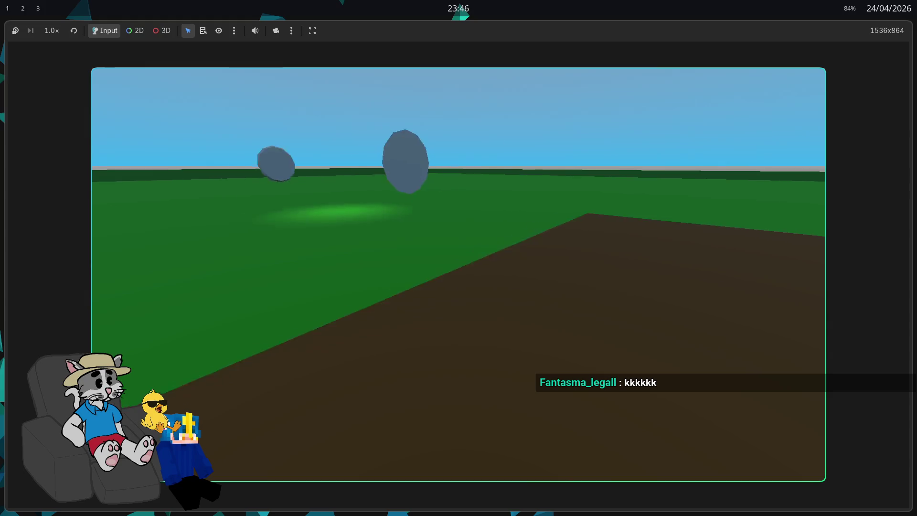
pyautogui.press('w')
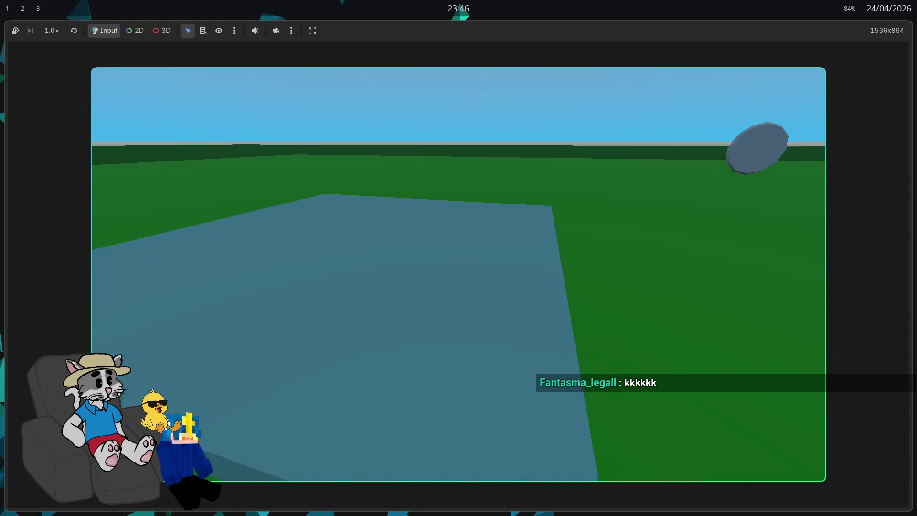
pyautogui.press('Left')
pyautogui.press('Right')
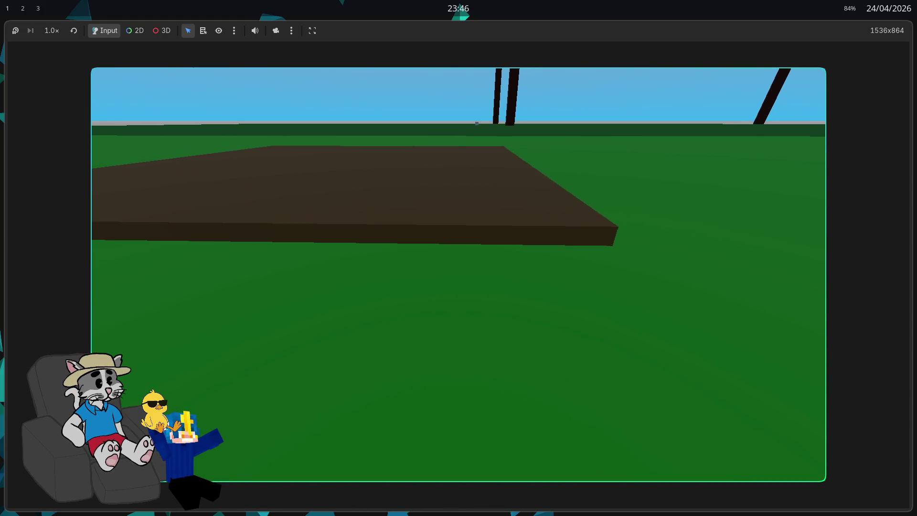
pyautogui.press('Left')
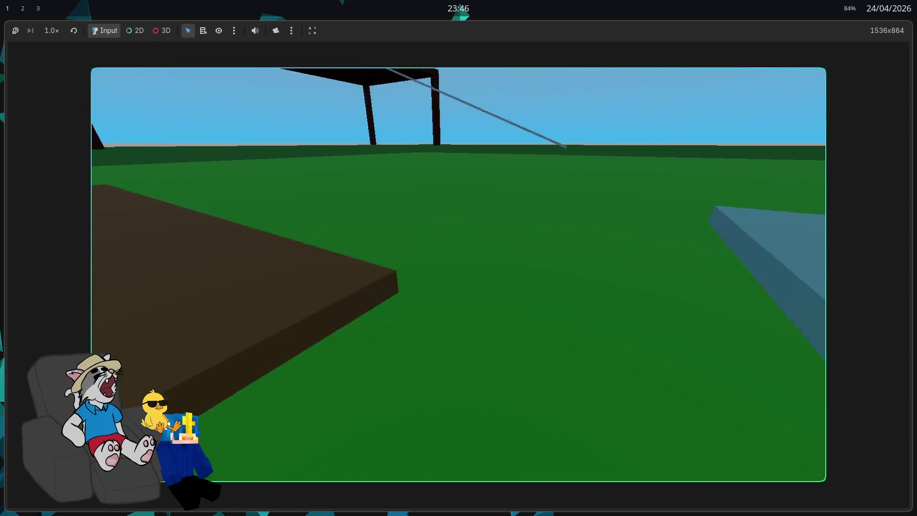
pyautogui.press('w')
pyautogui.press('Left')
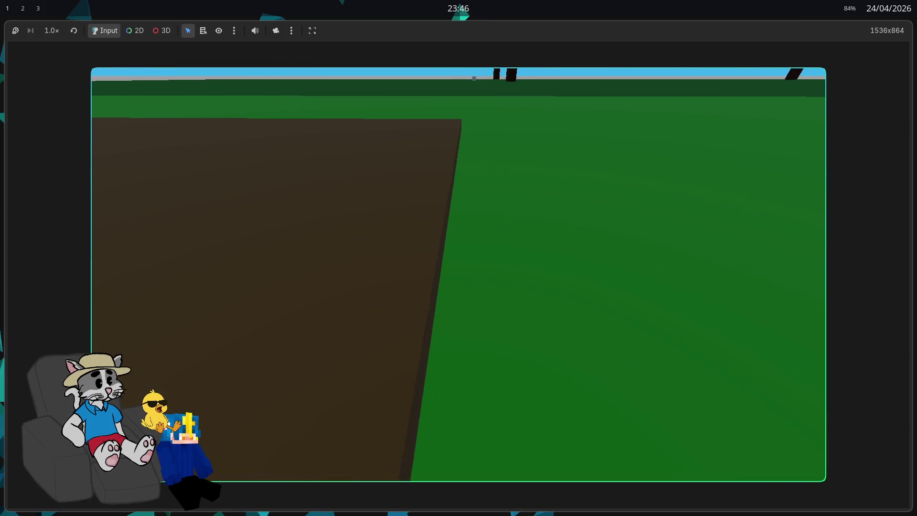
pyautogui.press('Right')
pyautogui.press('w')
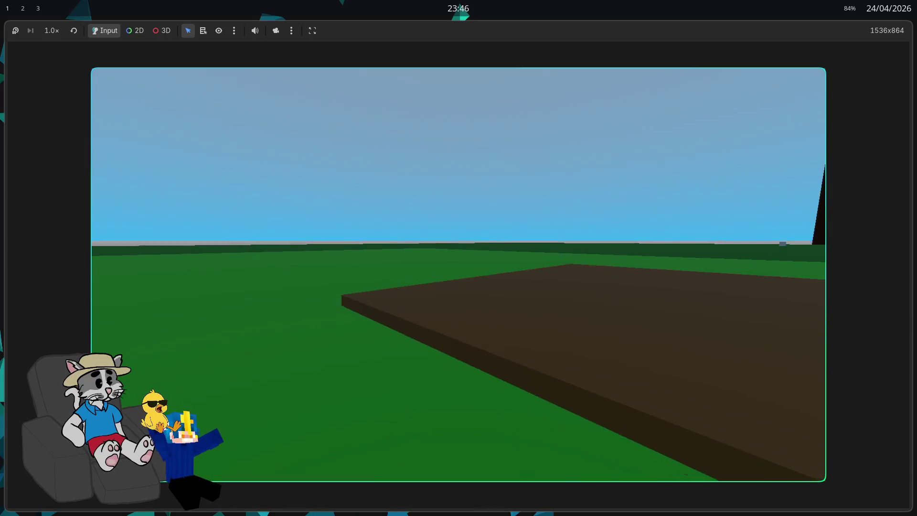
pyautogui.press('Right')
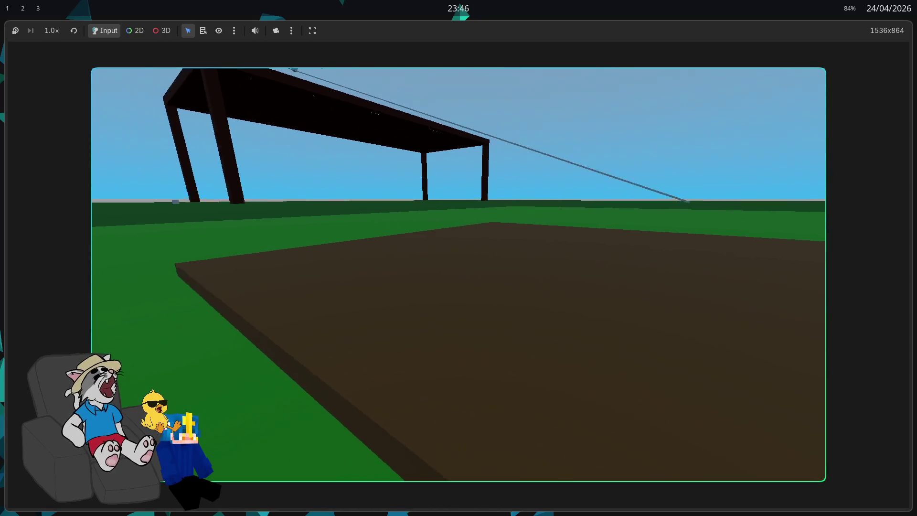
pyautogui.press('Right')
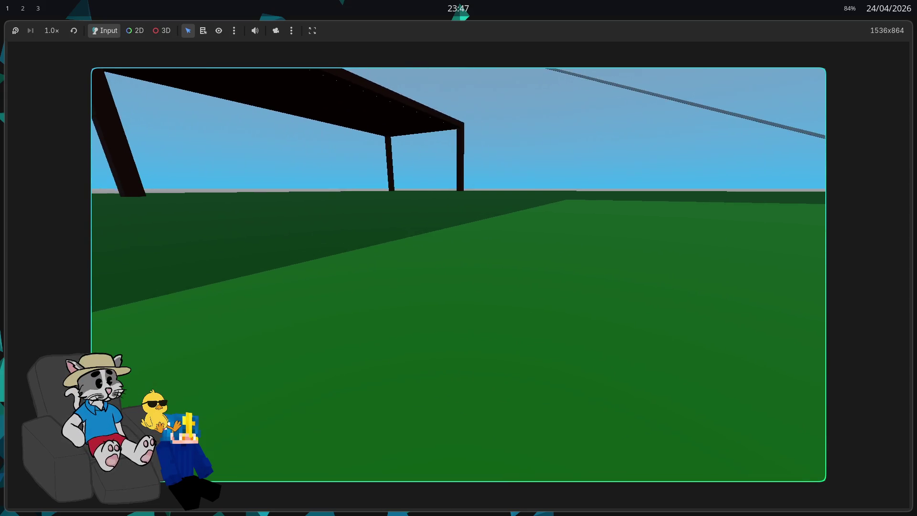
pyautogui.press('F8')
pyautogui.press('super+f')
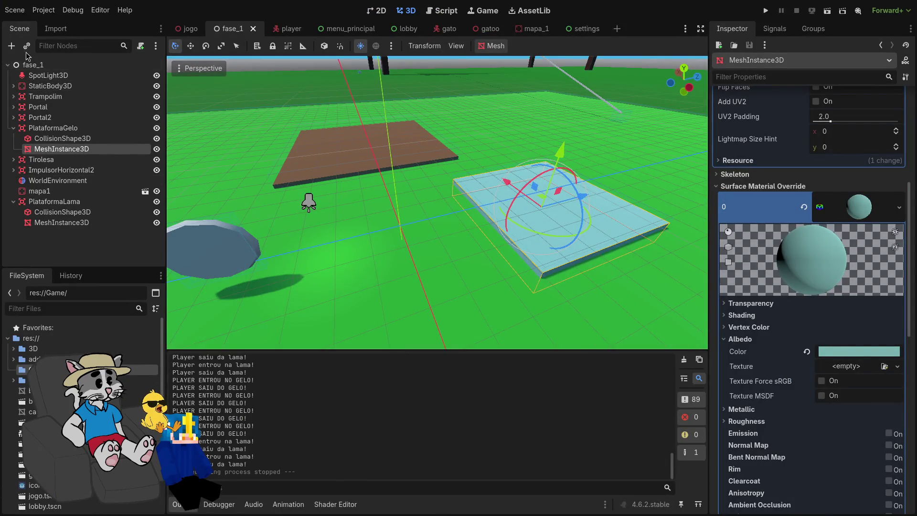
# - Add a DirectionalLight3D and make it a direct child of fase_1
pyautogui.click(11, 46)
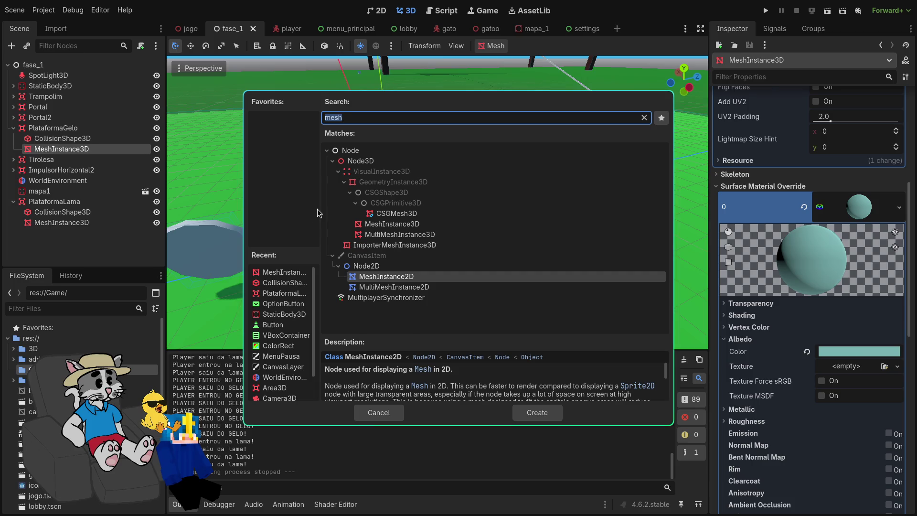
pyautogui.write('direc')
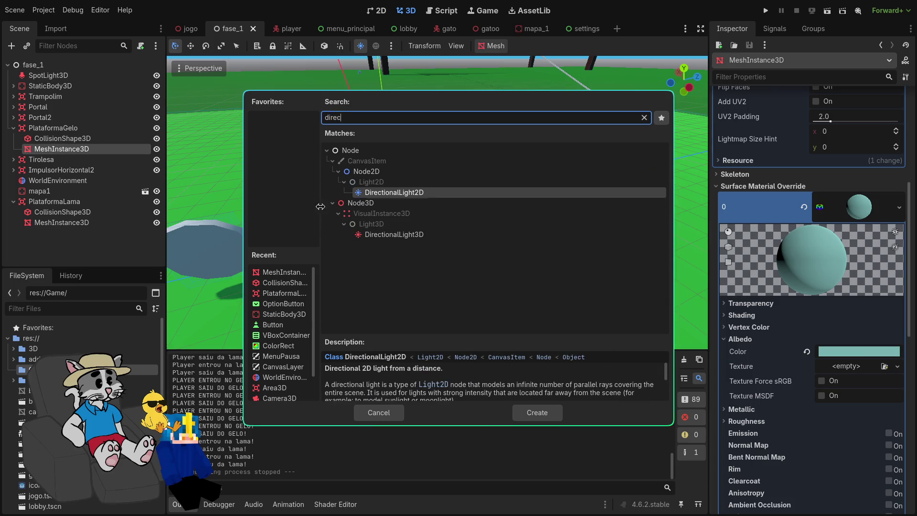
pyautogui.doubleClick(389, 234)
pyautogui.scroll(4, 458, 262)
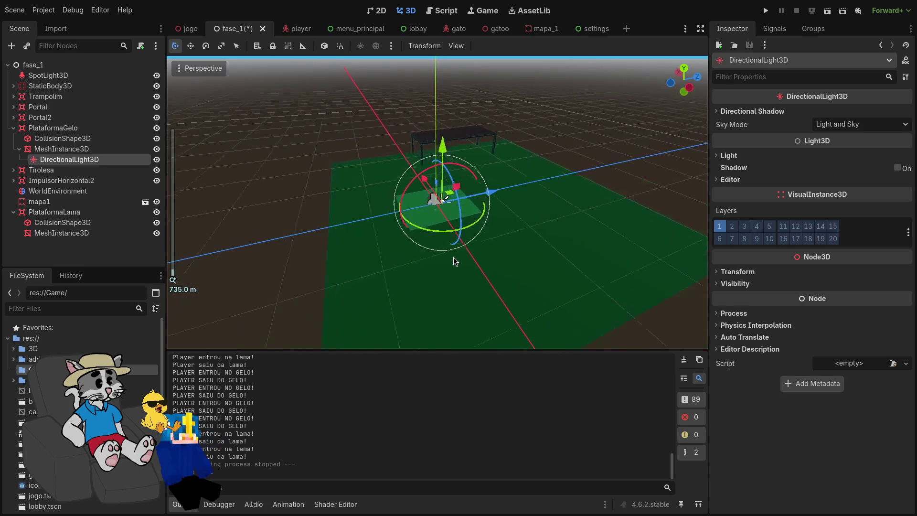
pyautogui.moveTo(450, 90); pyautogui.dragTo(443, 137)
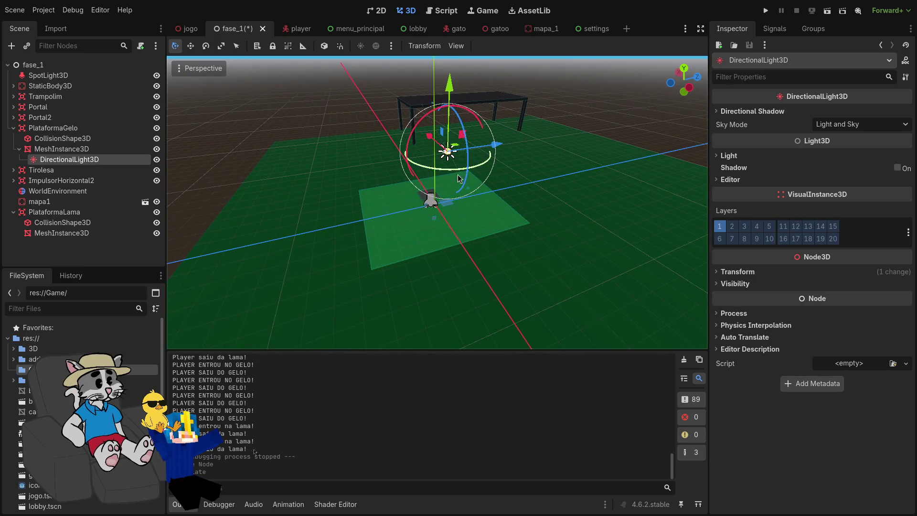
pyautogui.moveTo(51, 67); pyautogui.dragTo(52, 66)
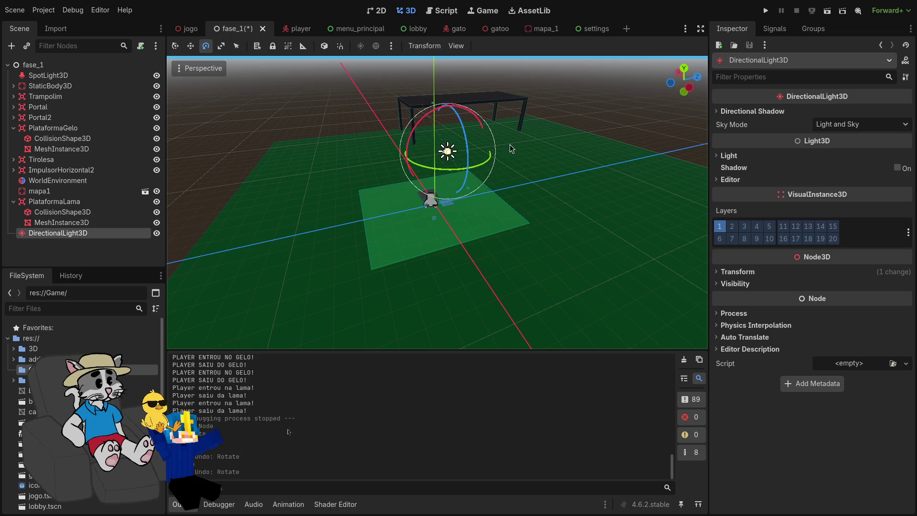
# - Tilt the DirectionalLight3D with the rotation gizmo to angle the sunlight
pyautogui.press('w')
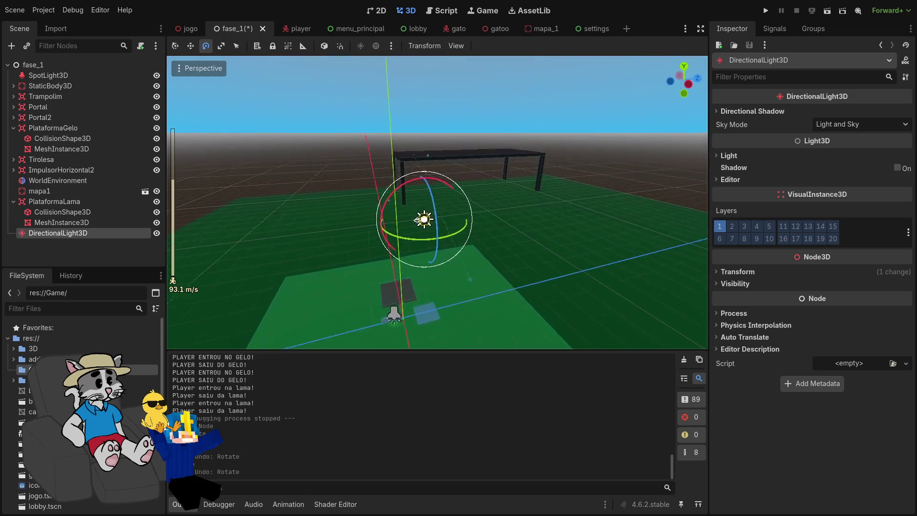
pyautogui.press('w')
pyautogui.moveTo(439, 153); pyautogui.dragTo(387, 117)
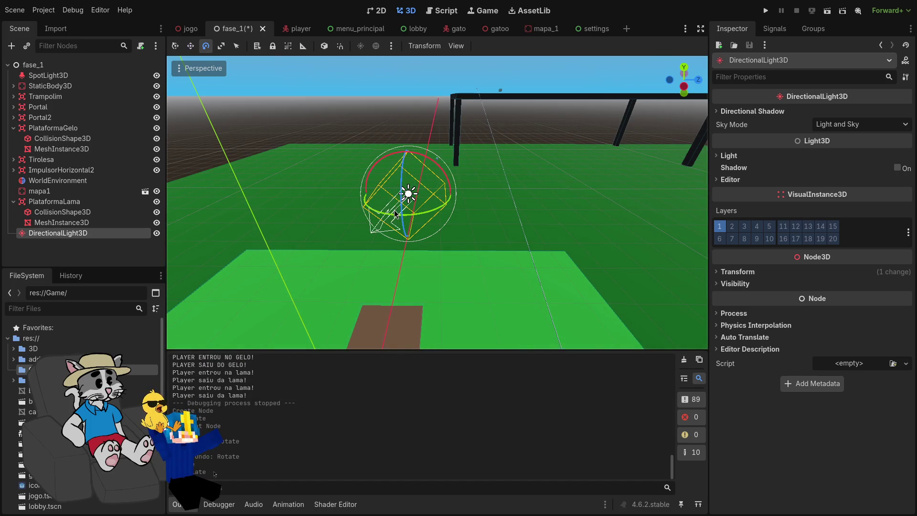
pyautogui.moveTo(401, 191)
pyautogui.mouseDown()
pyautogui.moveTo(415, 205)
pyautogui.moveTo(402, 194)
pyautogui.mouseUp()
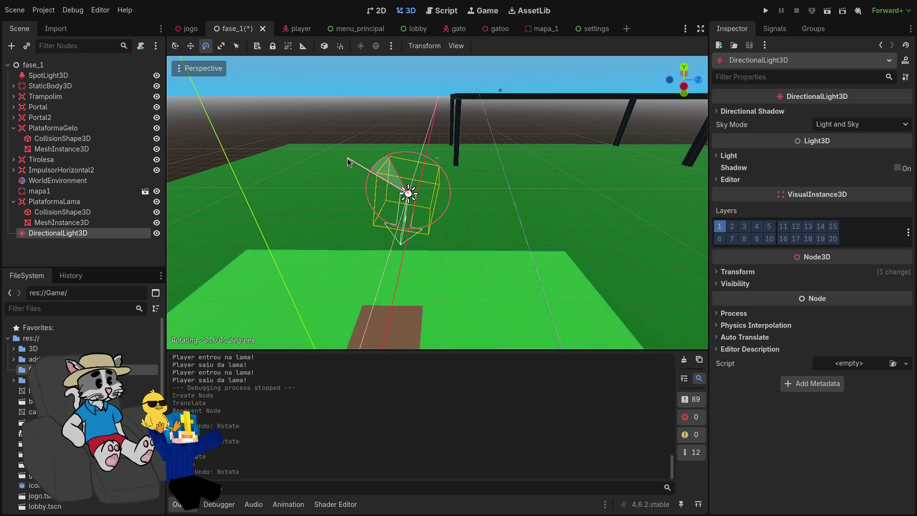
pyautogui.moveTo(357, 165); pyautogui.dragTo(359, 167)
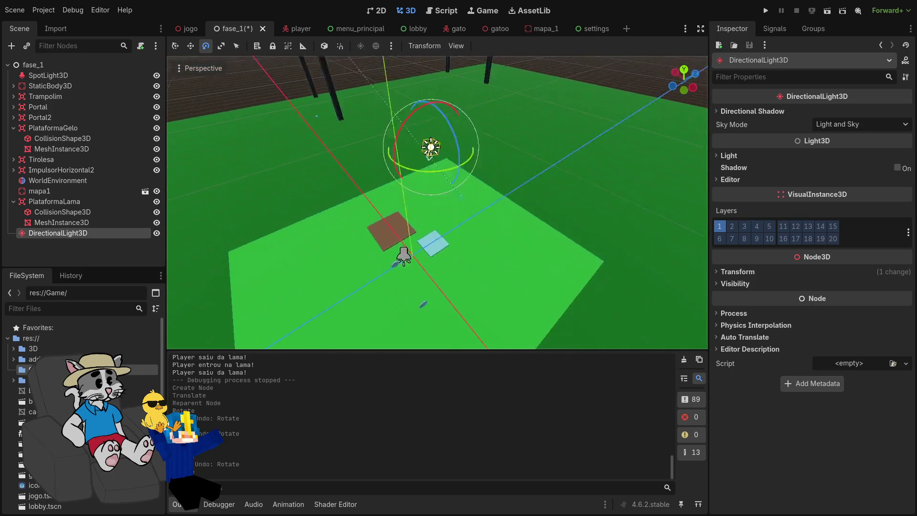
# - Raise the light's Energy to about 1.52 and run the project to the lobby
pyautogui.click(723, 156)
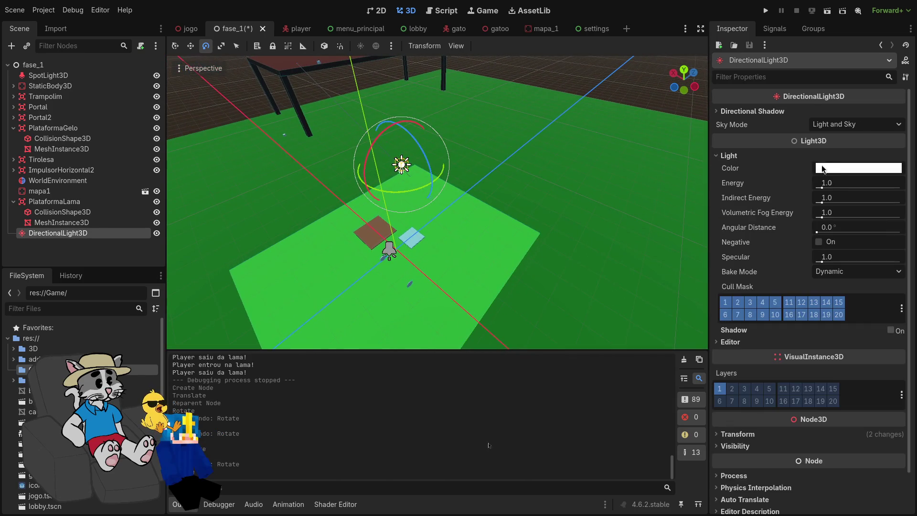
pyautogui.moveTo(841, 183); pyautogui.dragTo(859, 182)
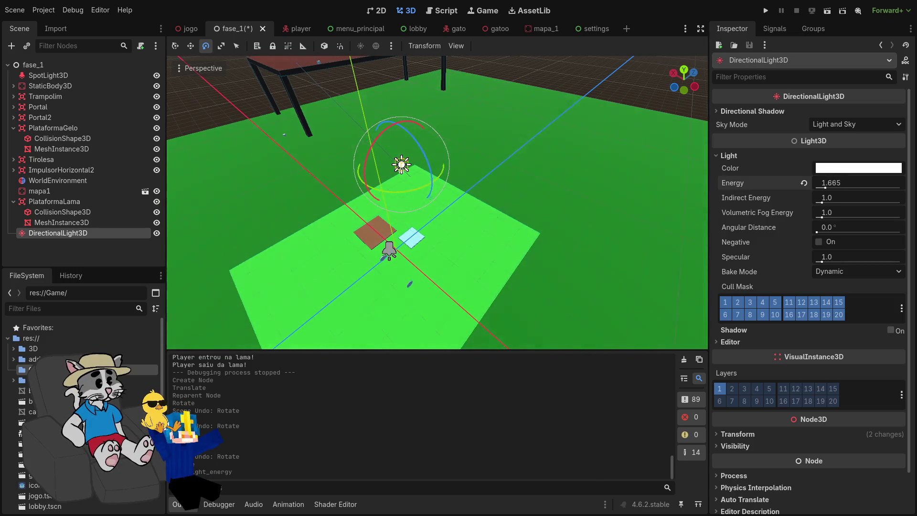
pyautogui.moveTo(492, 267); pyautogui.dragTo(493, 266)
pyautogui.click(764, 12)
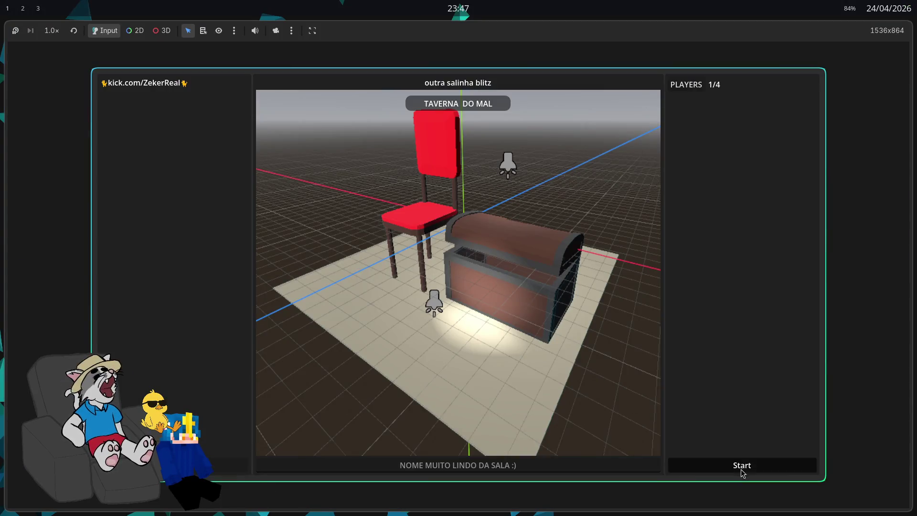
# - Start the match to check the brighter lighting, then stop the game
pyautogui.click(741, 466)
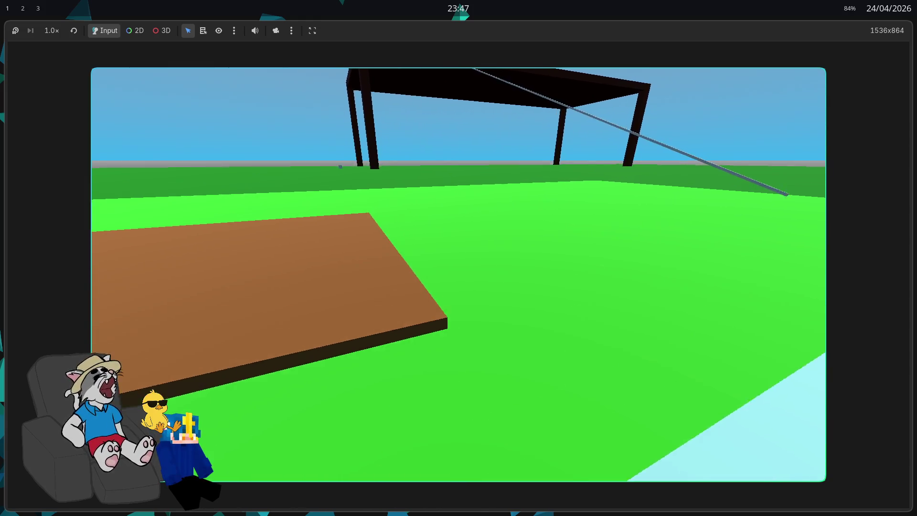
pyautogui.press('F8')
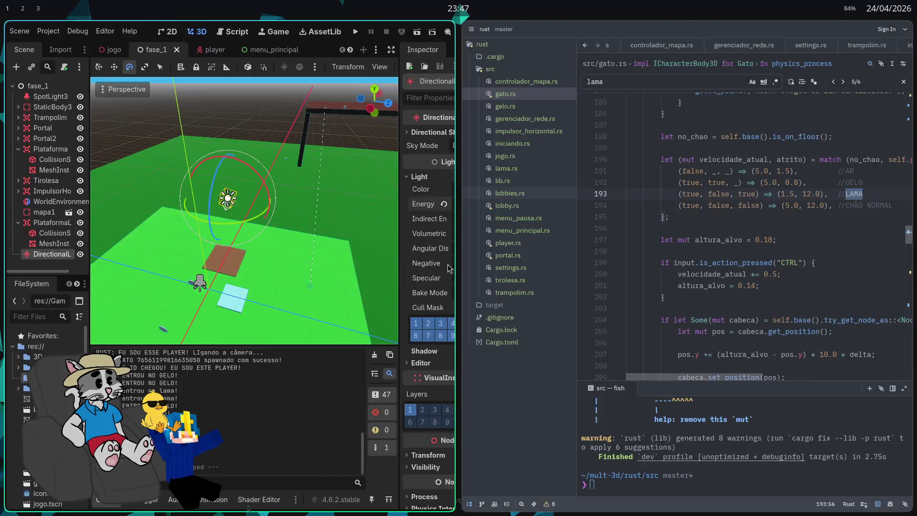
# - Maximize the editor, enable Shadow on the DirectionalLight3D, and run the project again
pyautogui.press('super+f')
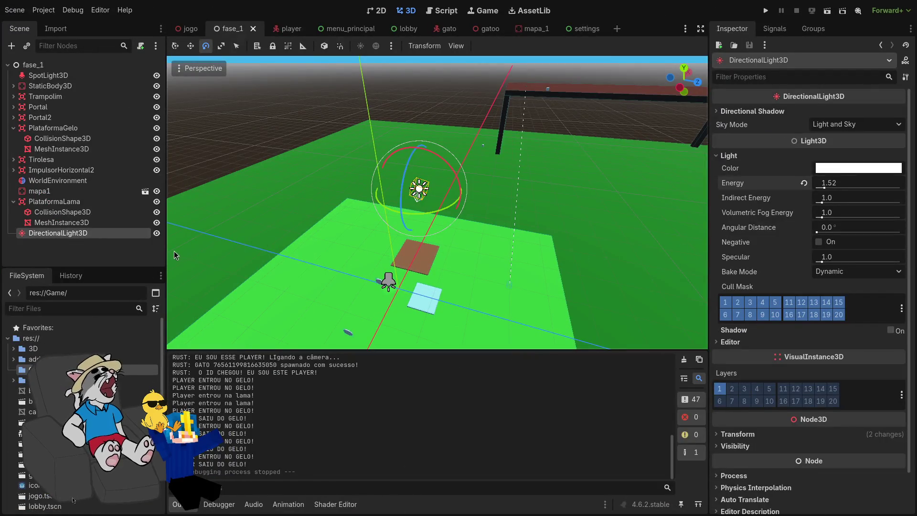
pyautogui.click(891, 331)
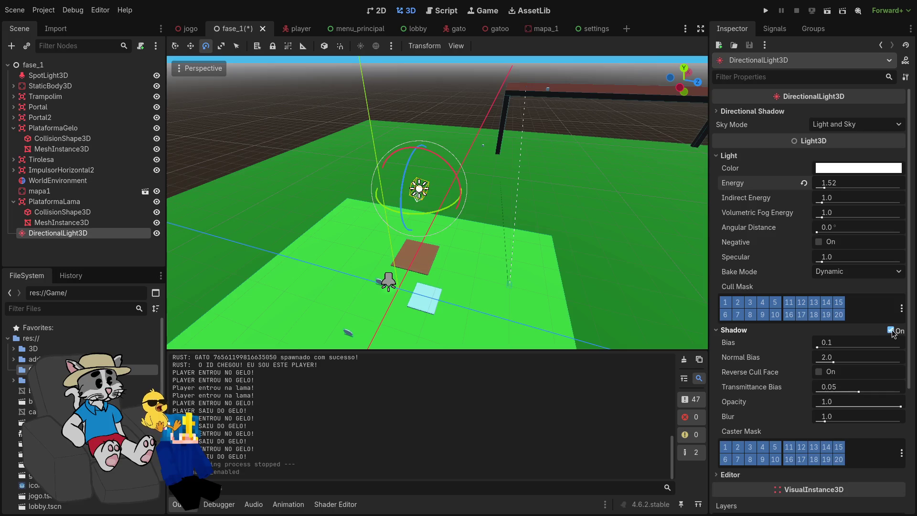
pyautogui.click(766, 10)
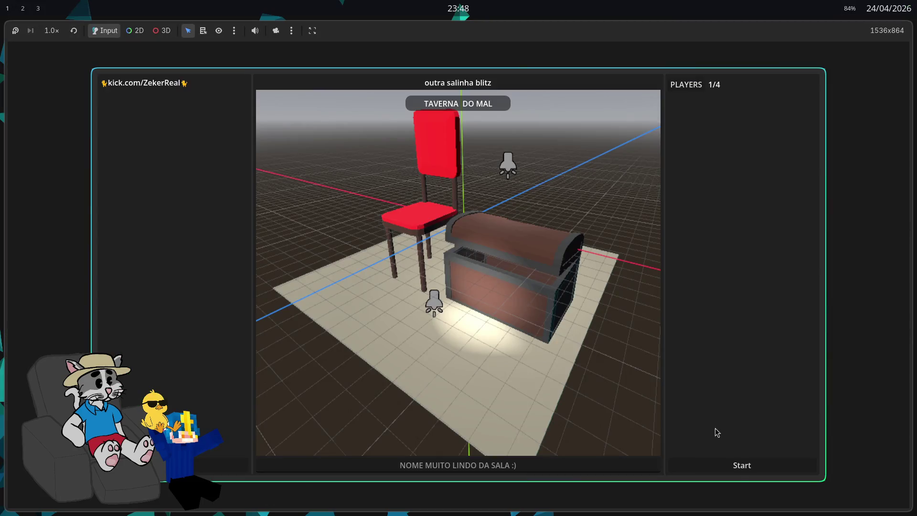
# - Start the match and walk under the floating rock to check its shadow on the grass
pyautogui.click(742, 466)
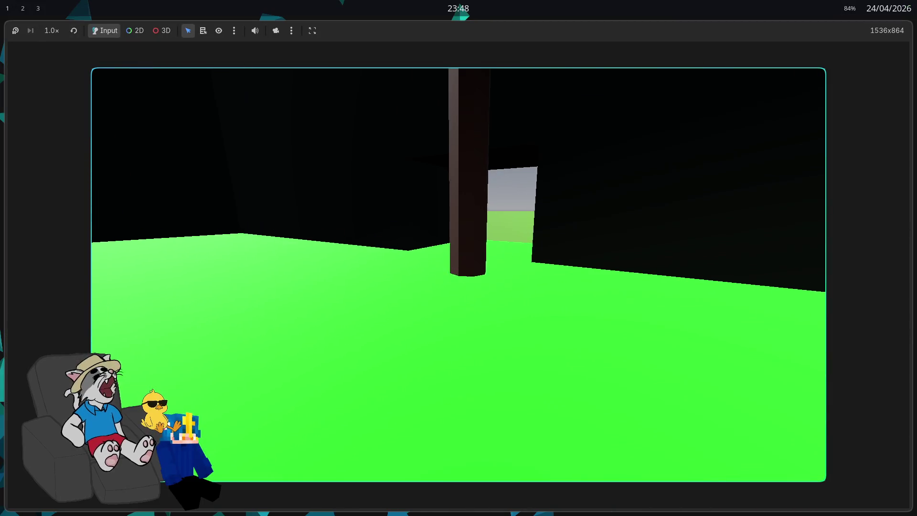
pyautogui.press('w')
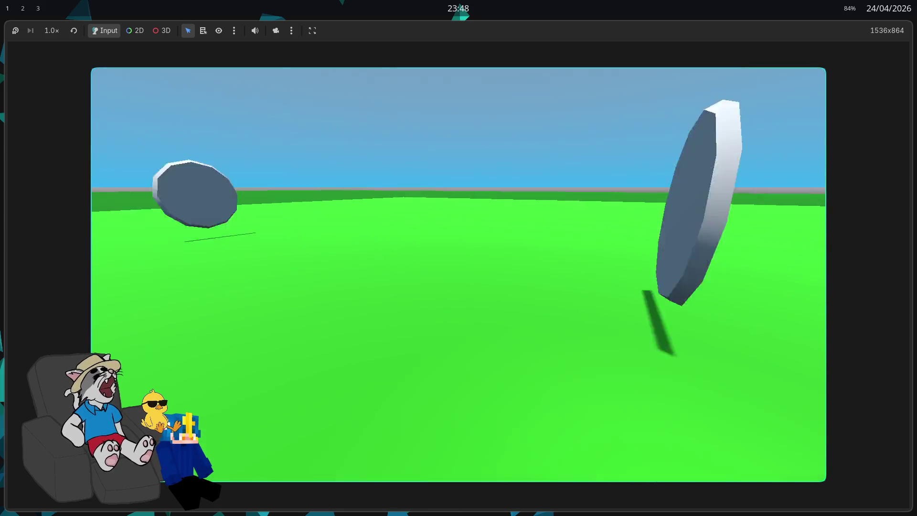
pyautogui.moveTo(458, 274)
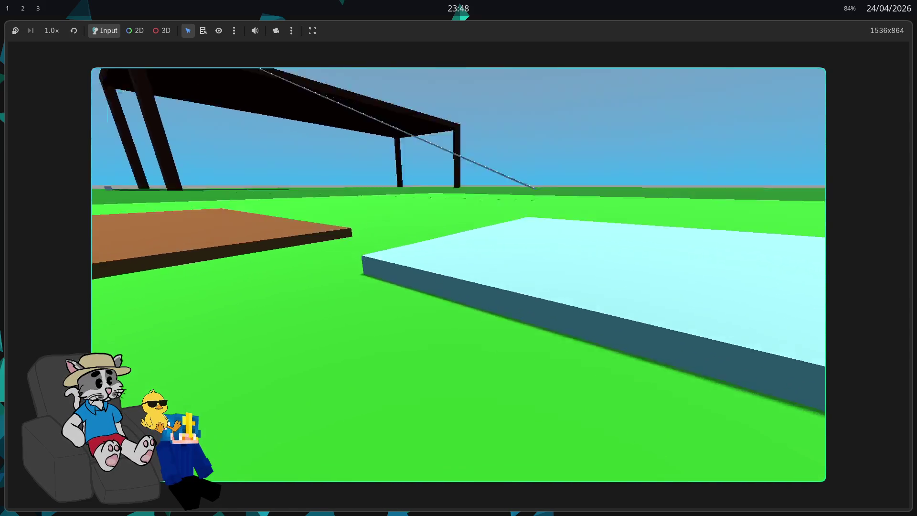
pyautogui.press('w')
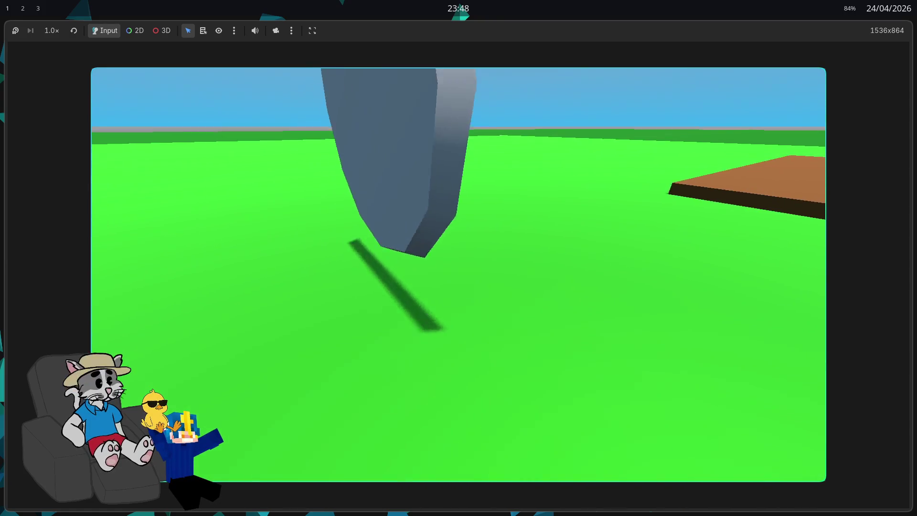
pyautogui.press('w')
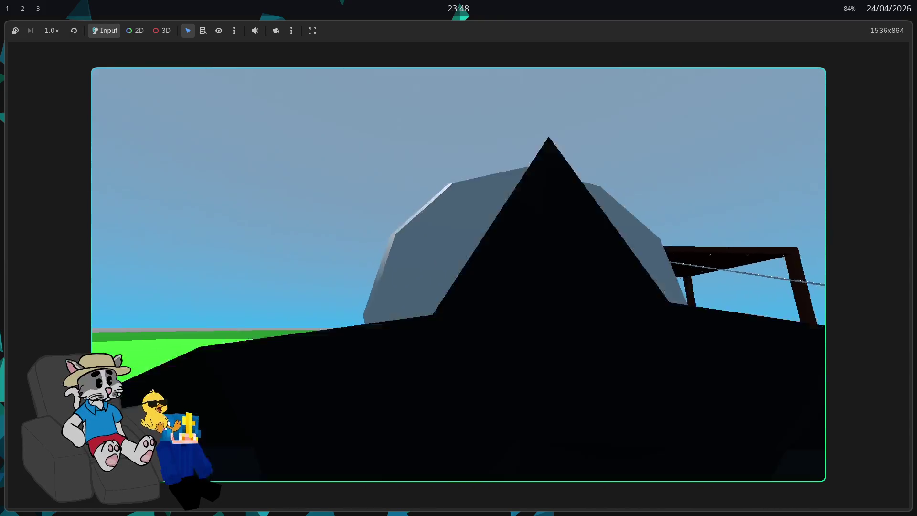
pyautogui.press('s')
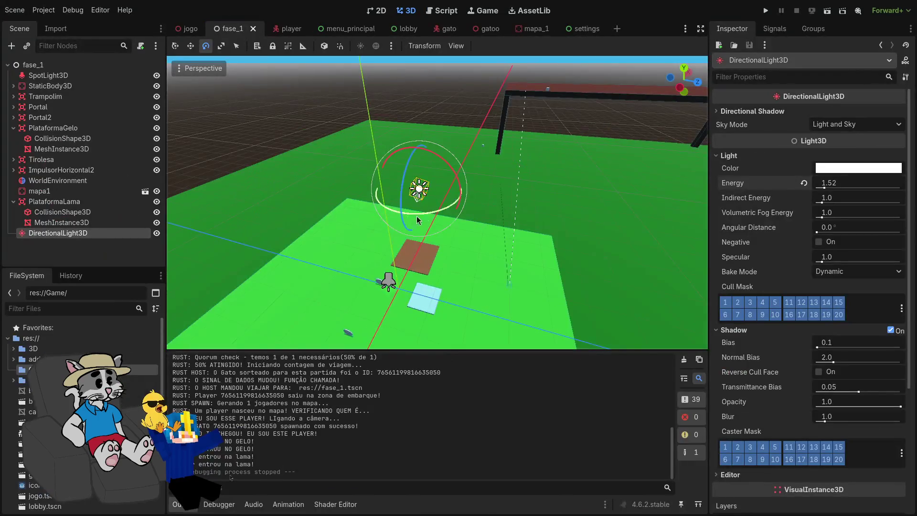
# - Orbit, zoom and tilt the fase_1 3D viewport to view the DirectionalLight3D from several angles
pyautogui.moveTo(416, 216)
pyautogui.mouseDown()
pyautogui.moveTo(430, 201)
pyautogui.moveTo(254, 497)
pyautogui.mouseUp()
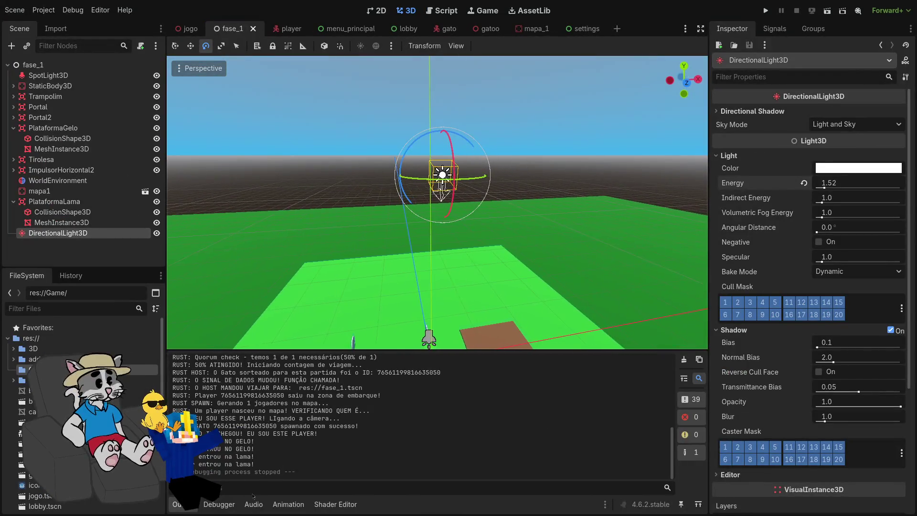
pyautogui.scroll(3, 437, 203)
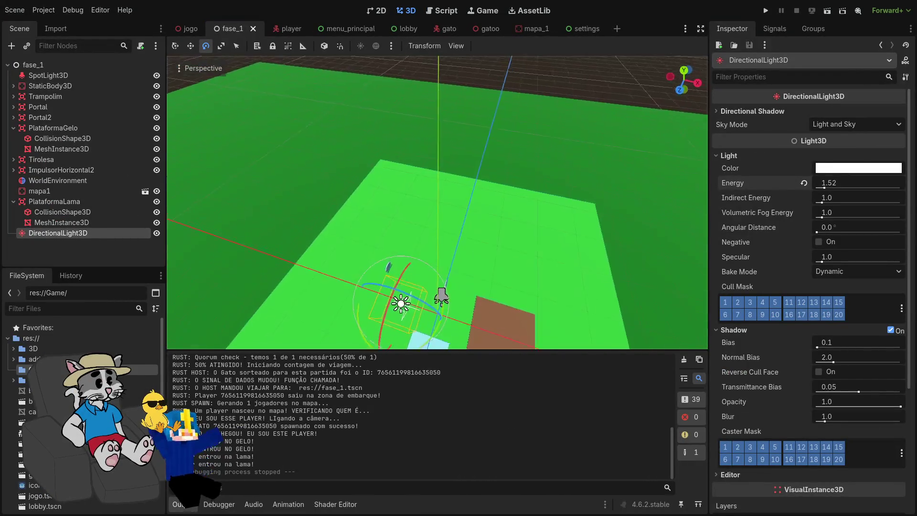
pyautogui.moveTo(437, 203)
pyautogui.mouseDown()
pyautogui.moveTo(468, 134)
pyautogui.moveTo(494, 182)
pyautogui.moveTo(476, 128)
pyautogui.mouseUp()
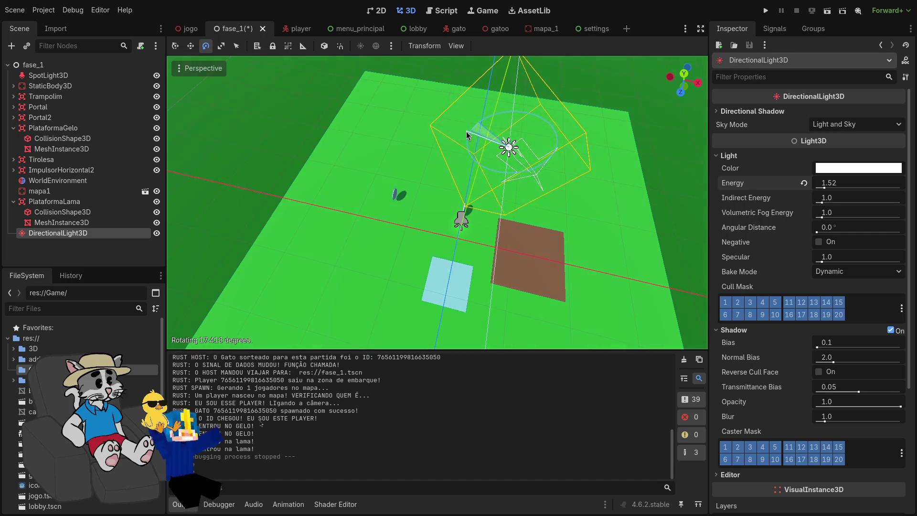
pyautogui.moveTo(462, 176); pyautogui.dragTo(477, 191)
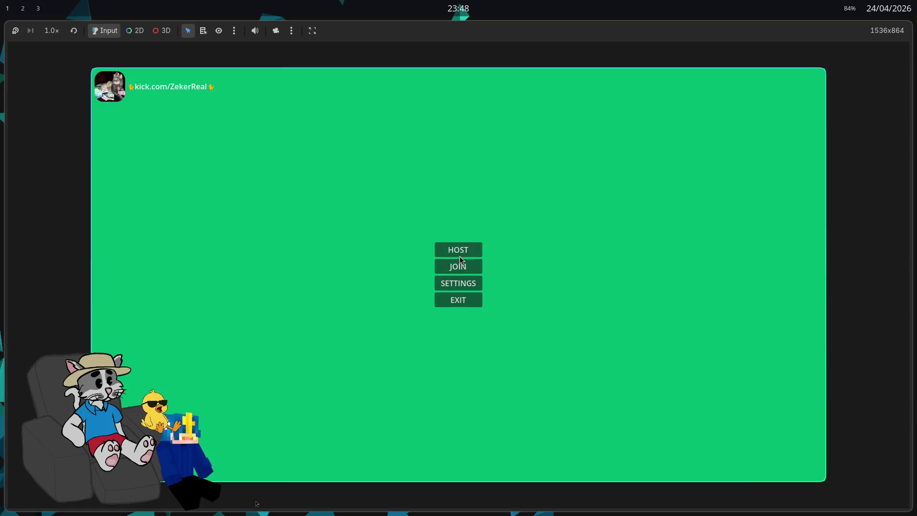
# - Host a game, start the match from the lobby, playtest, then switch to the browser
pyautogui.click(459, 252)
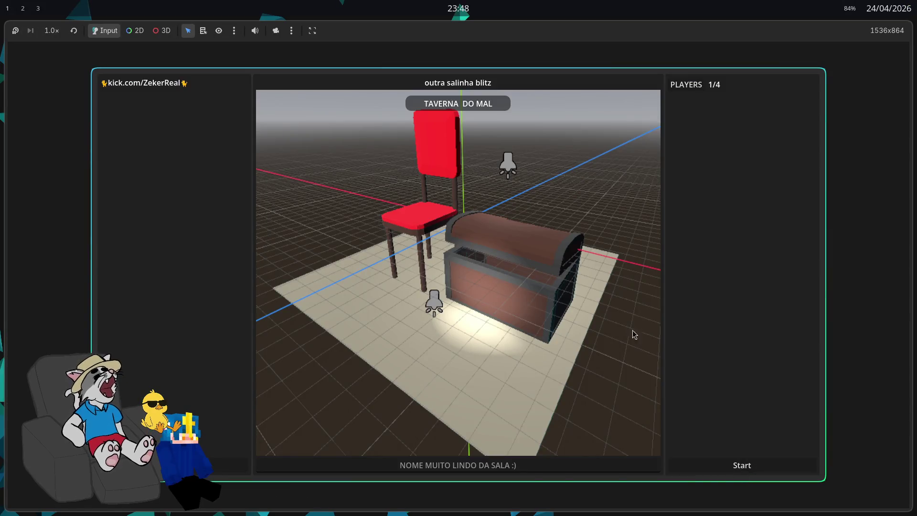
pyautogui.click(742, 465)
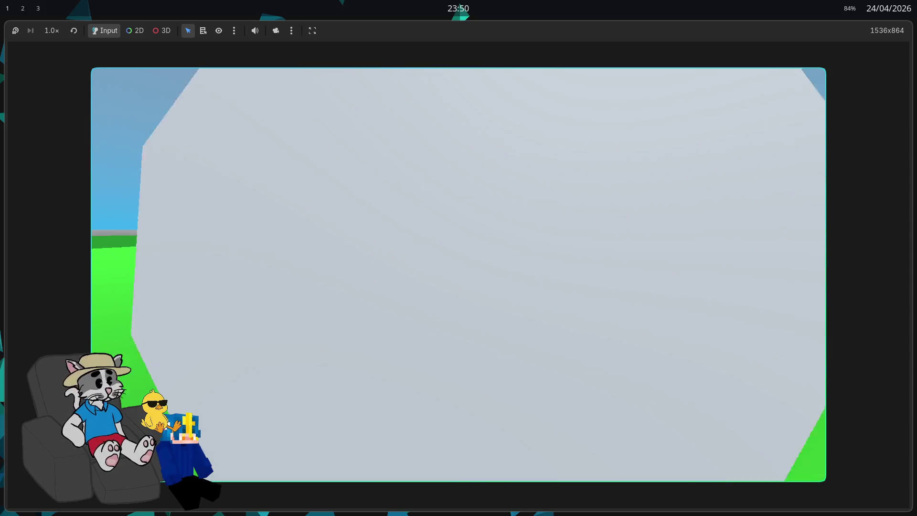
pyautogui.press('super+Tab')
pyautogui.press('super+Tab')
pyautogui.press('super+Tab')
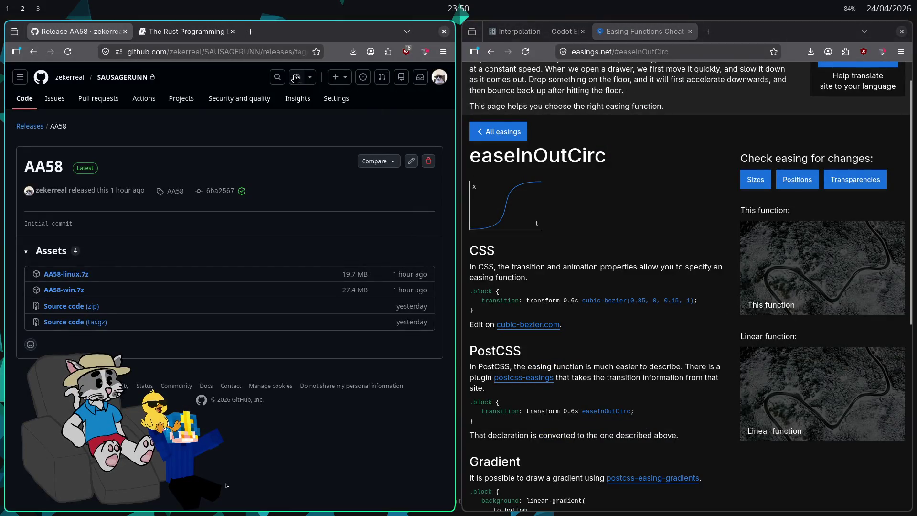
# - Load interfaceingame.com/screenshots in a new Firefox tab
pyautogui.click(710, 52)
pyautogui.press('super')
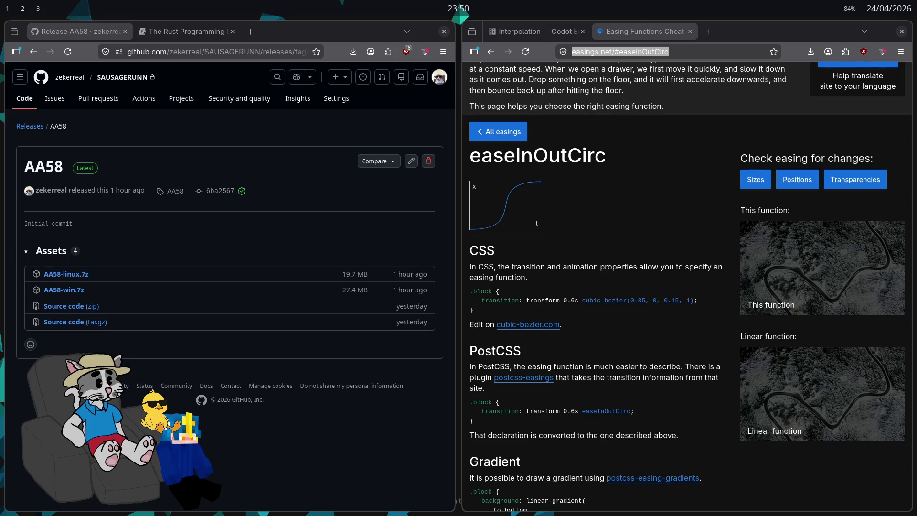
pyautogui.hotkey('ctrl', 't')
pyautogui.write('https://interfaceingame.com/screenshots/')
pyautogui.press('Return')
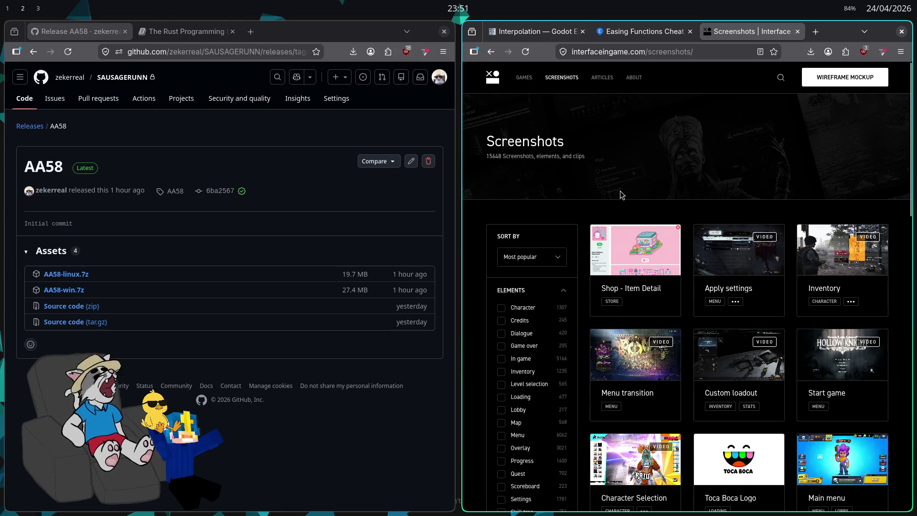
# - Close the stray New Tab browser windows
pyautogui.hotkey('ctrl', 'n')
pyautogui.hotkey('ctrl', 'n')
pyautogui.hotkey('ctrl', 'n')
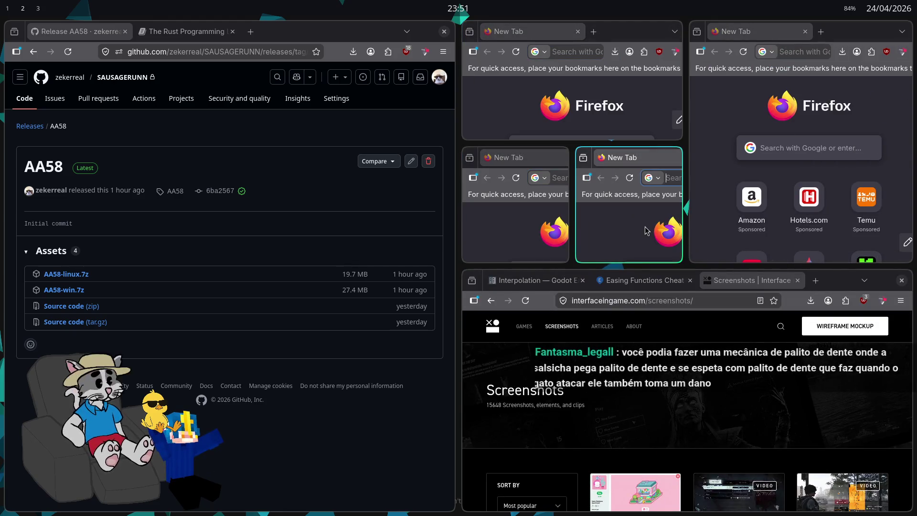
pyautogui.moveTo(642, 234)
pyautogui.mouseDown()
pyautogui.moveTo(670, 317)
pyautogui.moveTo(573, 205)
pyautogui.moveTo(511, 239)
pyautogui.mouseUp()
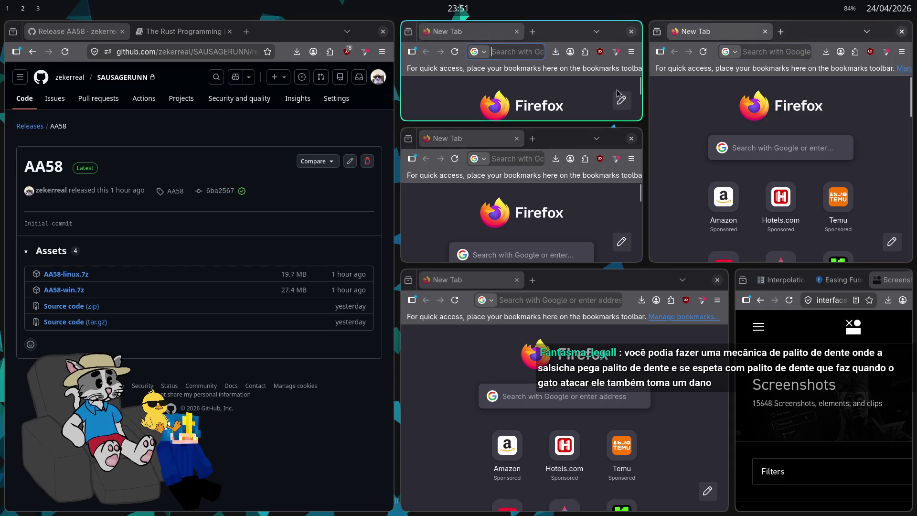
pyautogui.hotkey('ctrl', 'w')
pyautogui.hotkey('ctrl', 'w')
pyautogui.hotkey('ctrl', 'w')
pyautogui.hotkey('ctrl', 'w')
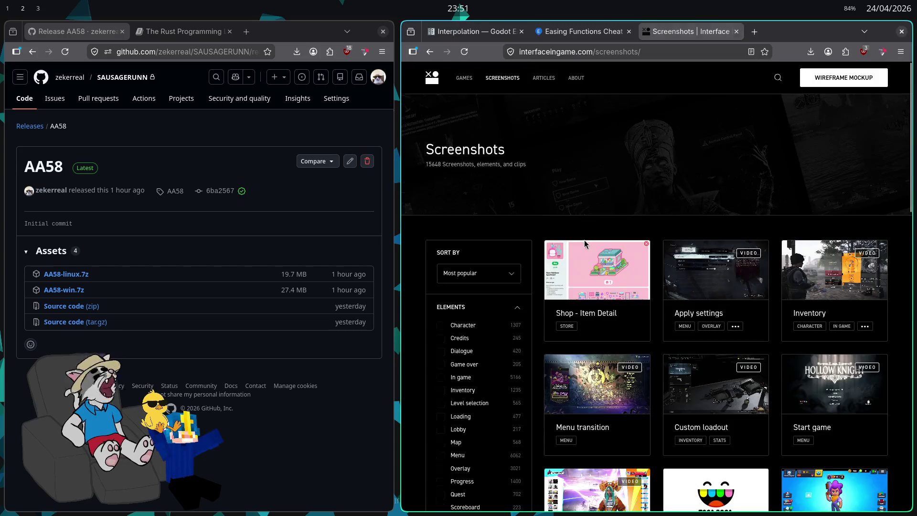
# - Make the screenshots gallery fullscreen and enlarge the Inventory screenshot
pyautogui.scroll(-2, 590, 220)
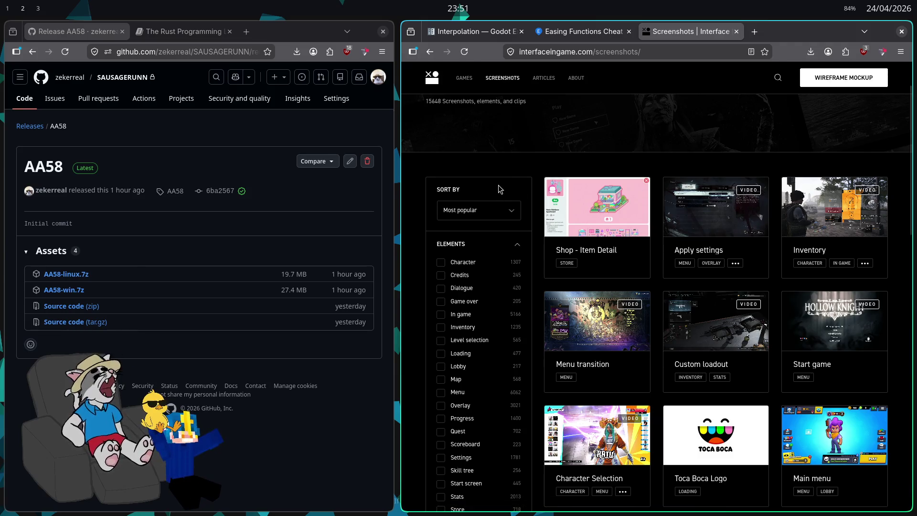
pyautogui.press('F11')
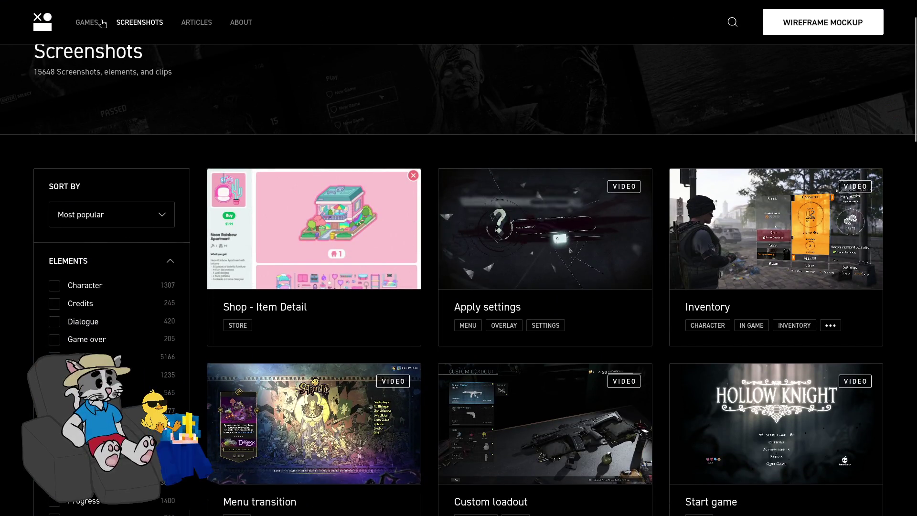
pyautogui.scroll(-10, 75, 286)
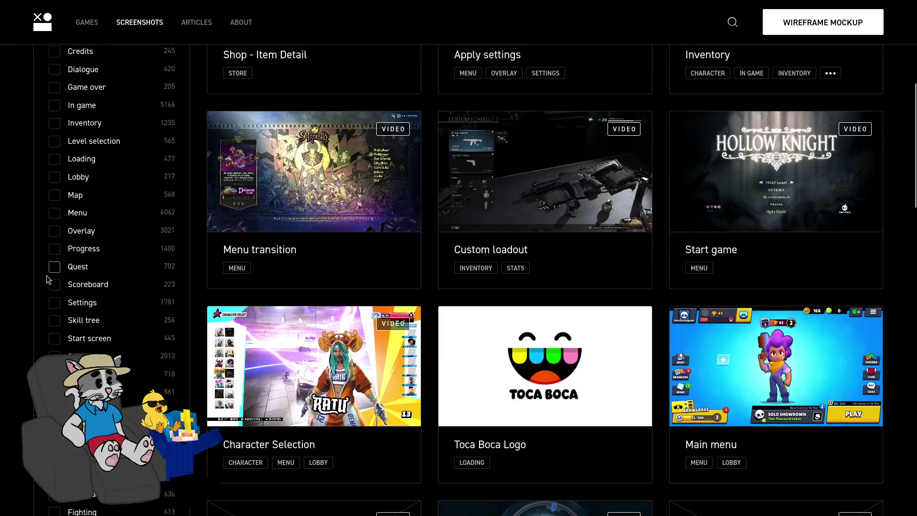
pyautogui.scroll(10, 75, 323)
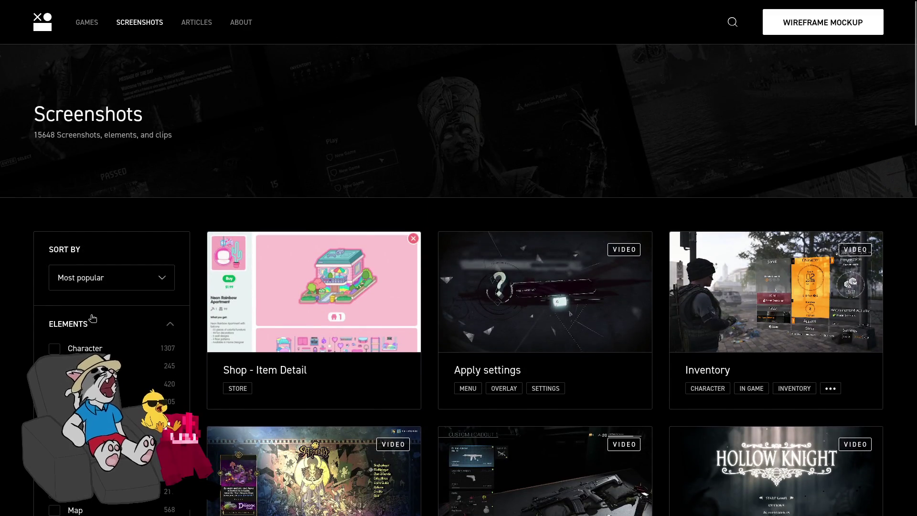
pyautogui.scroll(-1, 124, 265)
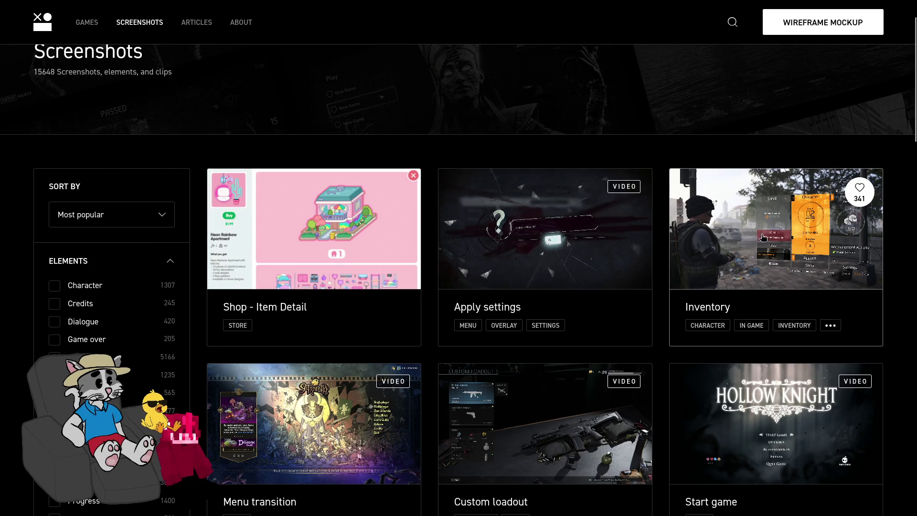
pyautogui.click(776, 226)
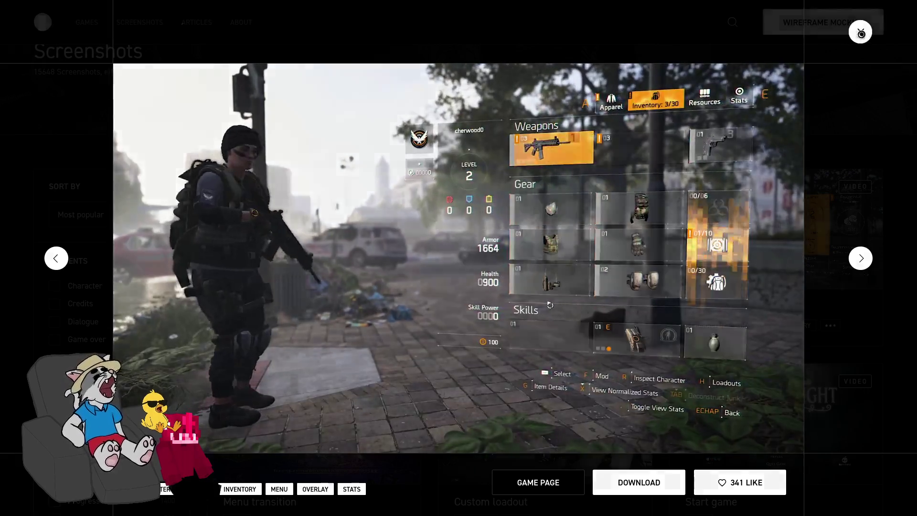
pyautogui.click(818, 81)
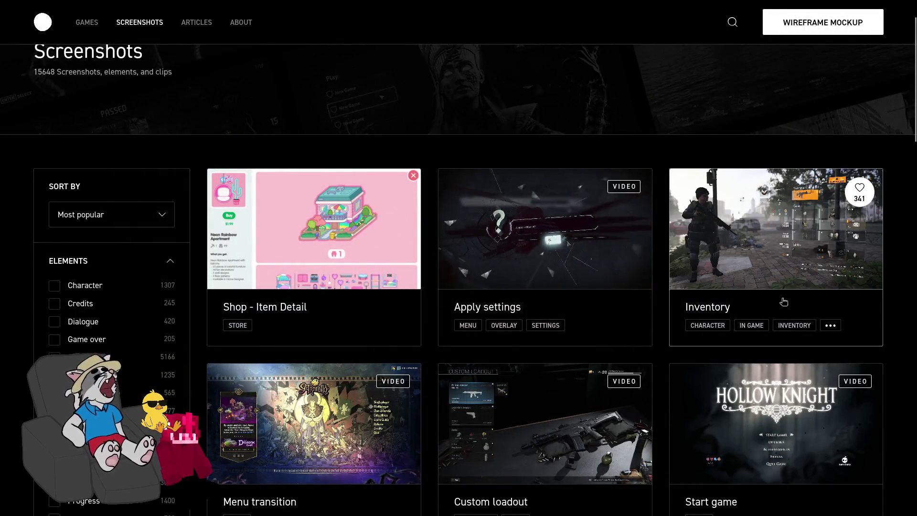
# - Go to the Games listing and open the Valorant game page
pyautogui.scroll(-5, 712, 238)
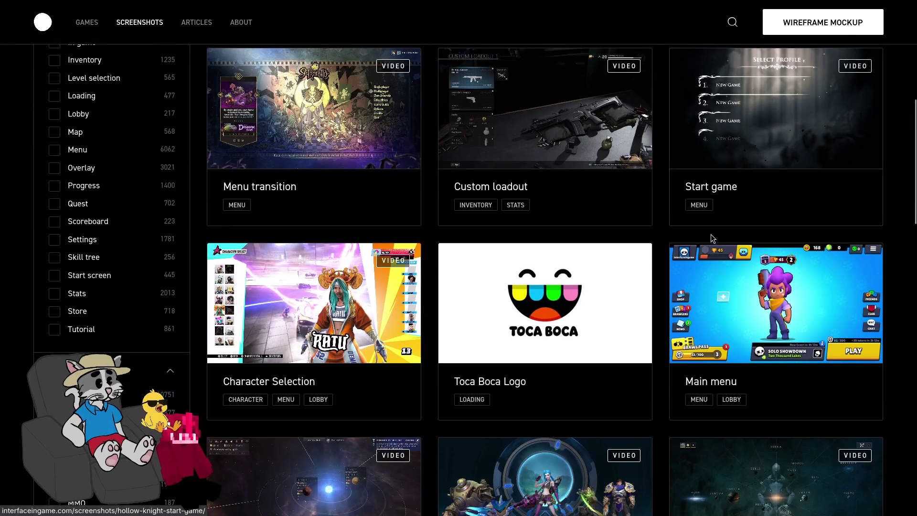
pyautogui.scroll(-7, 712, 239)
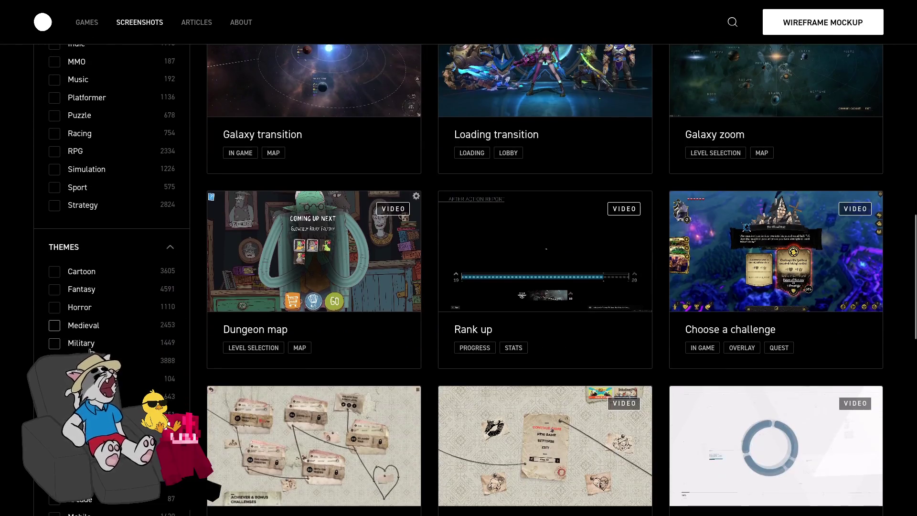
pyautogui.scroll(15, 91, 334)
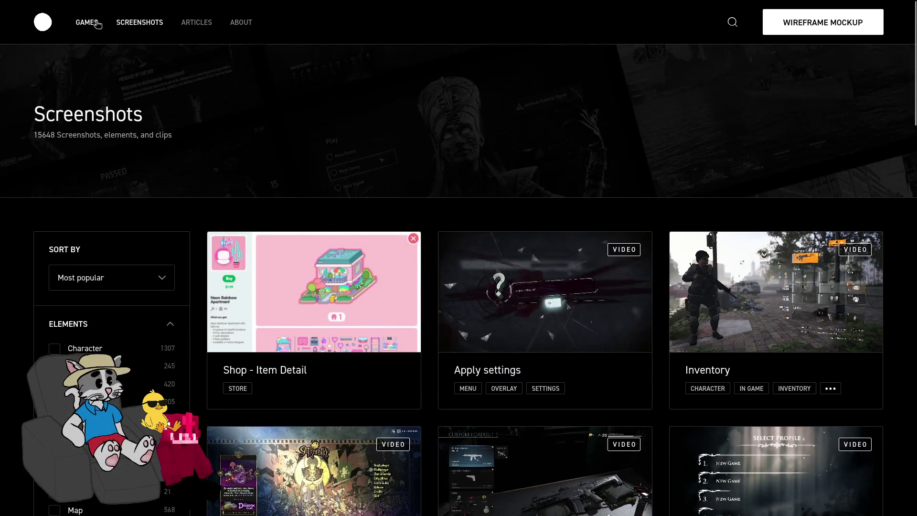
pyautogui.click(95, 23)
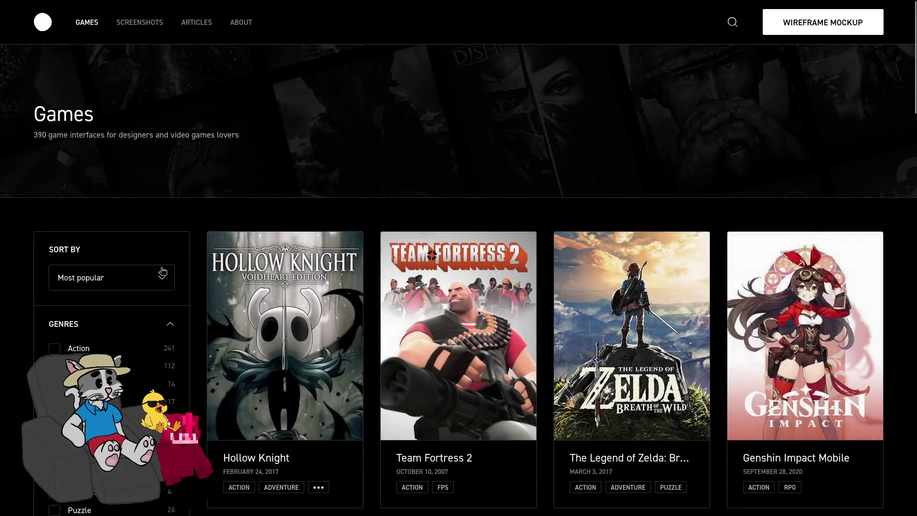
pyautogui.scroll(-10, 153, 287)
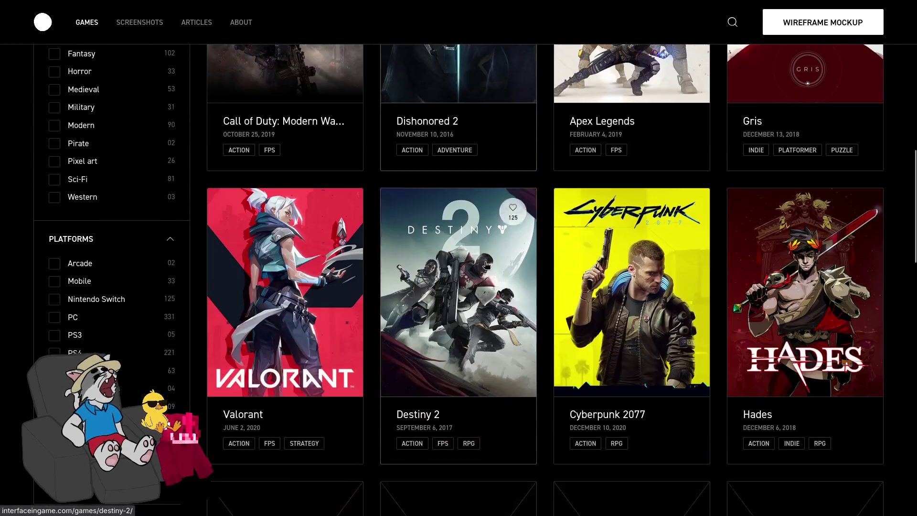
pyautogui.scroll(-4, 486, 265)
pyautogui.click(354, 268)
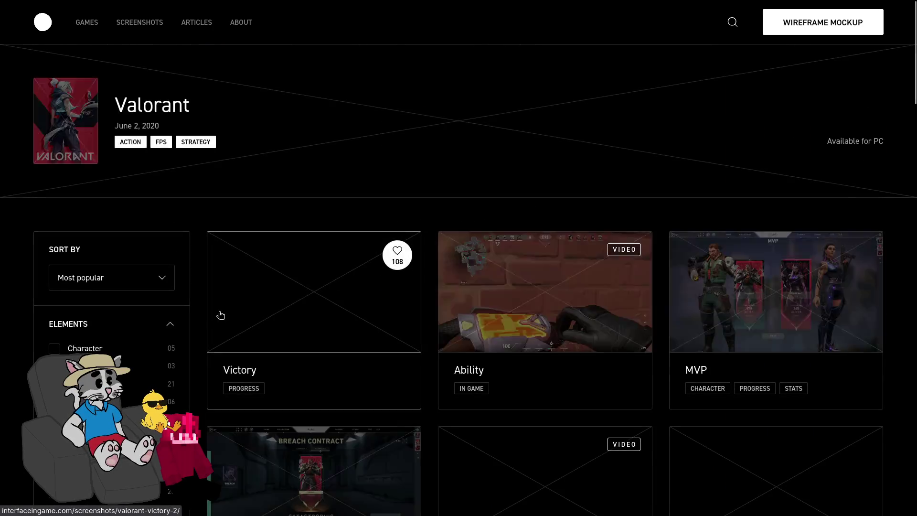
# - Scroll down the Valorant gallery and load more screenshots
pyautogui.scroll(-9, 220, 316)
pyautogui.scroll(-3, 425, 315)
pyautogui.scroll(-15, 424, 311)
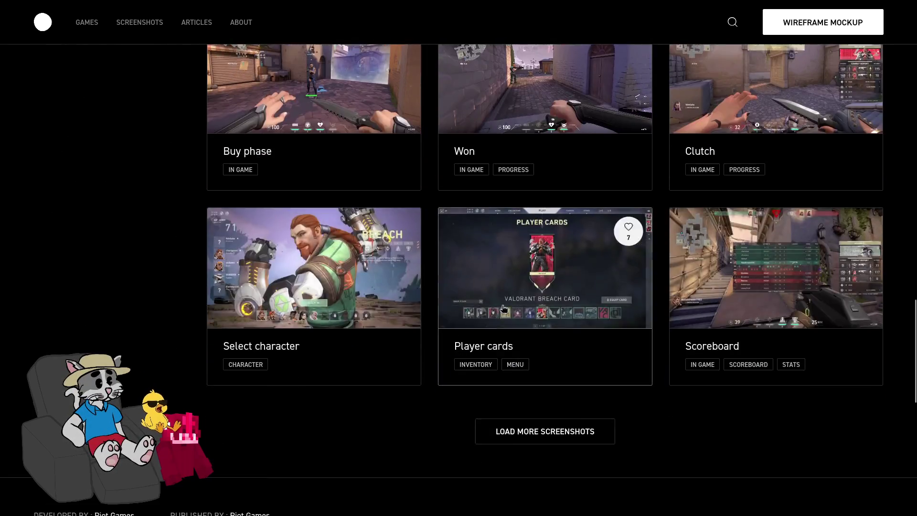
pyautogui.scroll(-1, 511, 310)
pyautogui.click(549, 371)
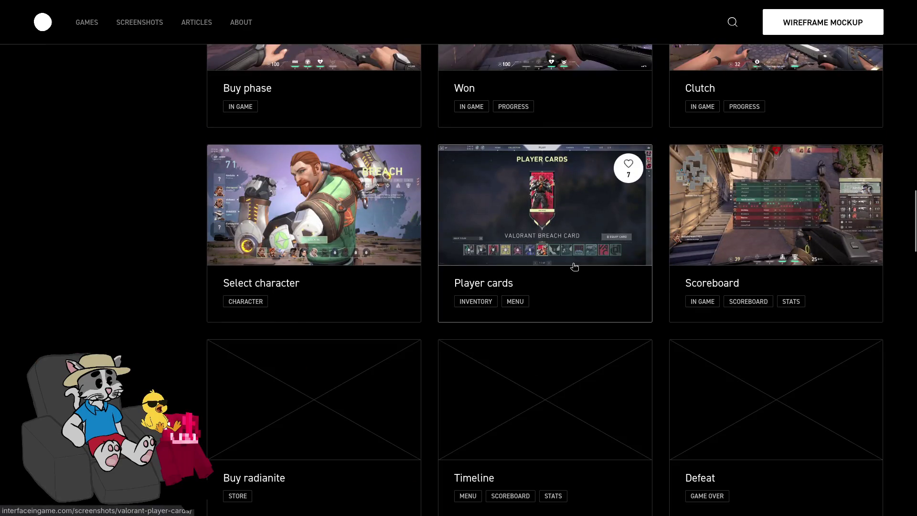
# - Open the Crosshair screenshot full size, then advance to the next one
pyautogui.scroll(-6, 574, 267)
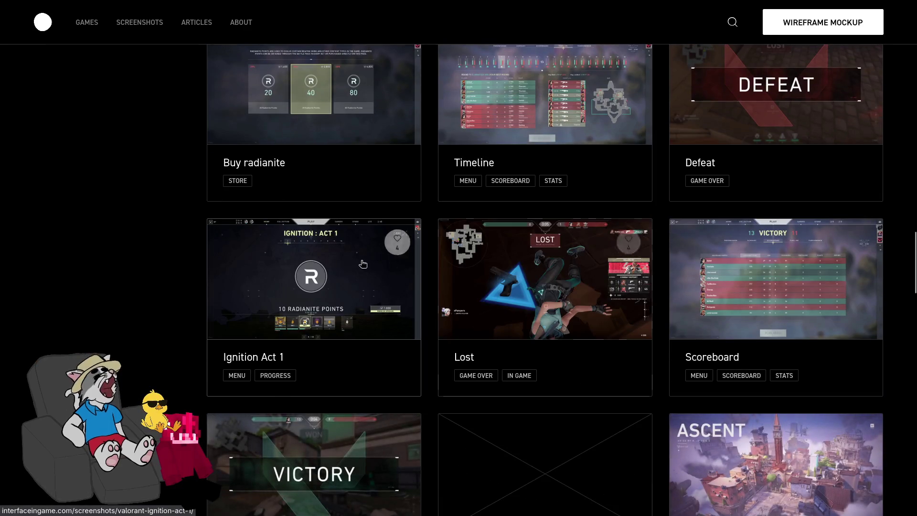
pyautogui.scroll(-11, 363, 263)
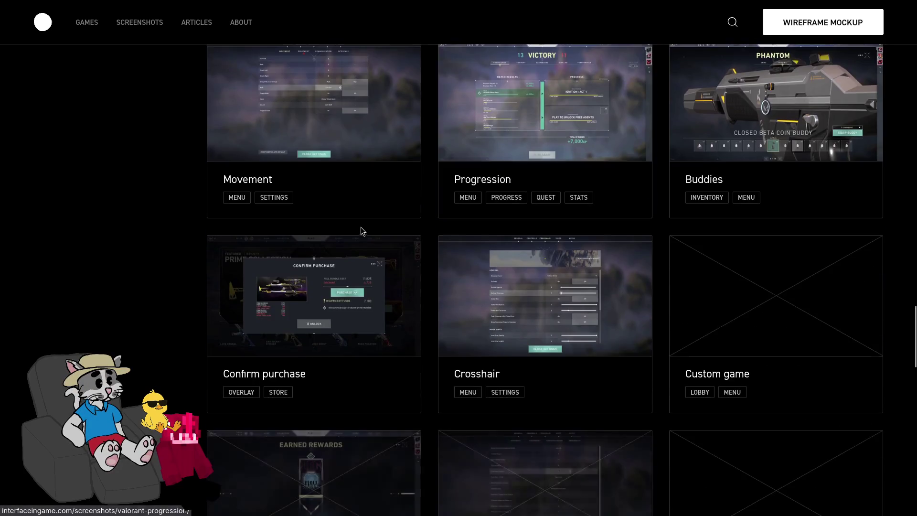
pyautogui.scroll(-1, 382, 224)
pyautogui.click(545, 237)
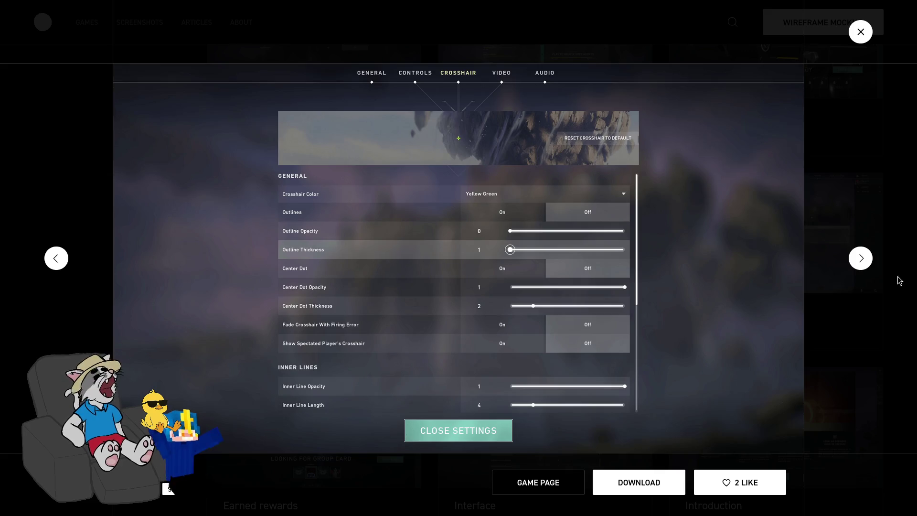
pyautogui.click(860, 258)
# - Step back to the Crosshair screenshot and close the lightbox
pyautogui.click(55, 258)
pyautogui.click(854, 40)
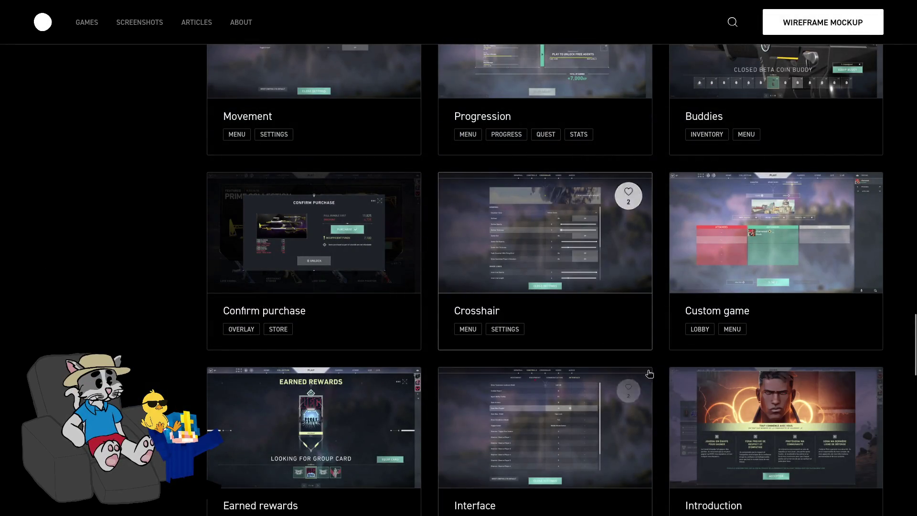
pyautogui.scroll(-4, 564, 287)
pyautogui.scroll(-2, 564, 289)
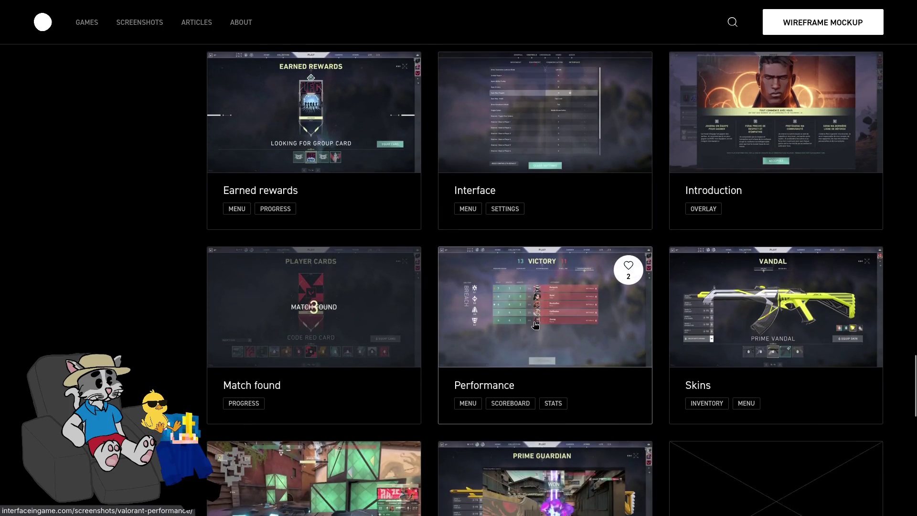
# - Reopen the Crosshair screenshot, close it, and enlarge it once more
pyautogui.scroll(6, 535, 310)
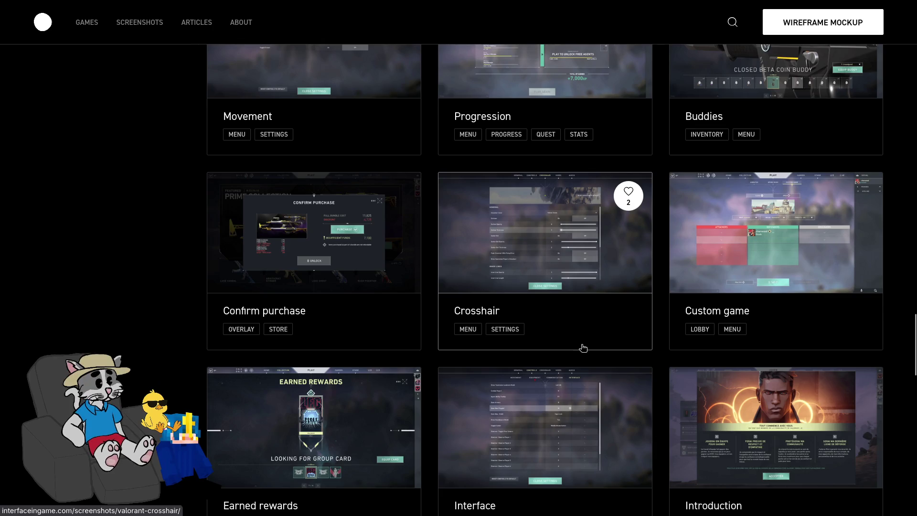
pyautogui.scroll(-1, 551, 356)
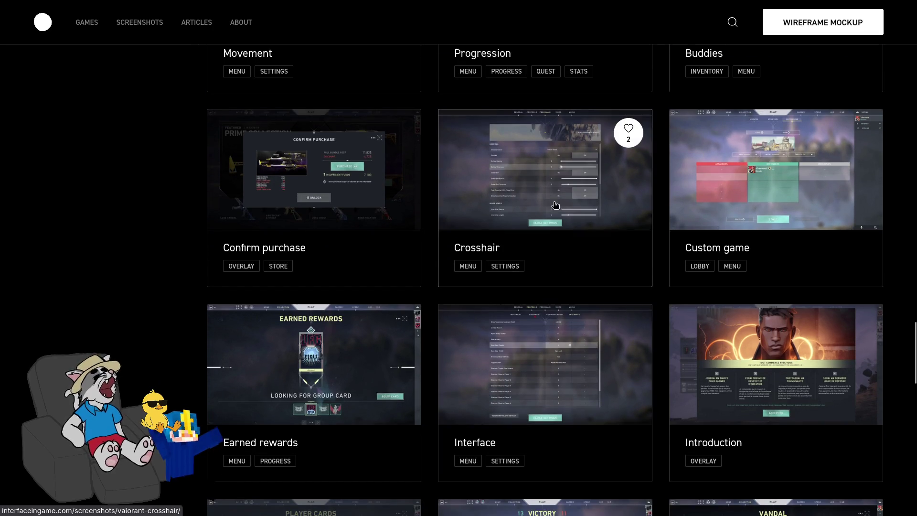
pyautogui.click(553, 173)
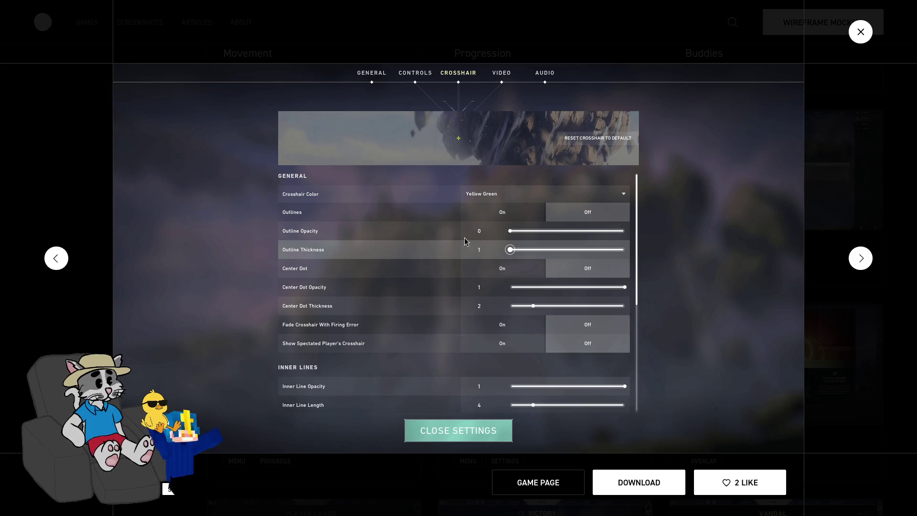
pyautogui.click(845, 185)
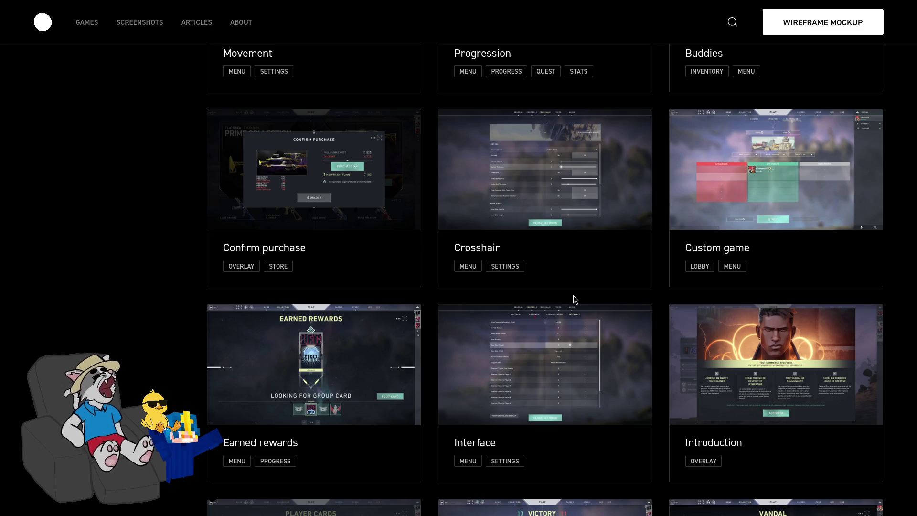
pyautogui.click(556, 223)
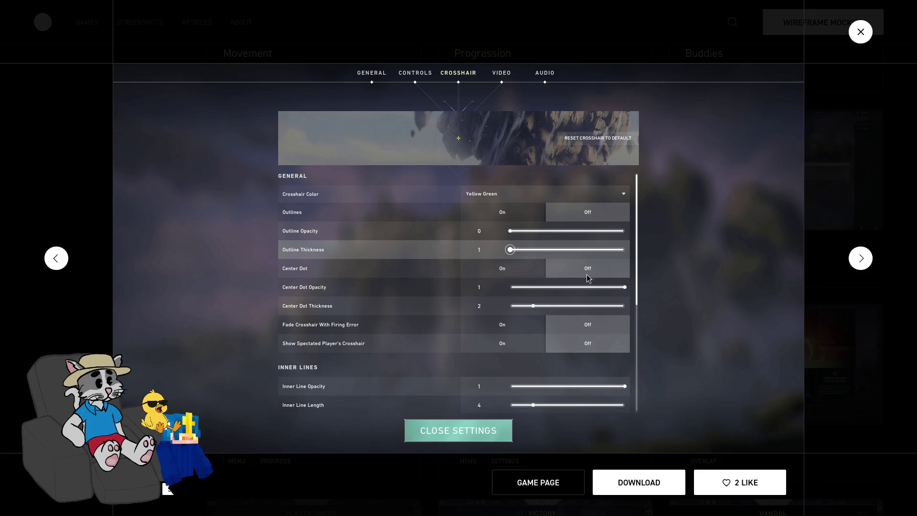
pyautogui.click(820, 367)
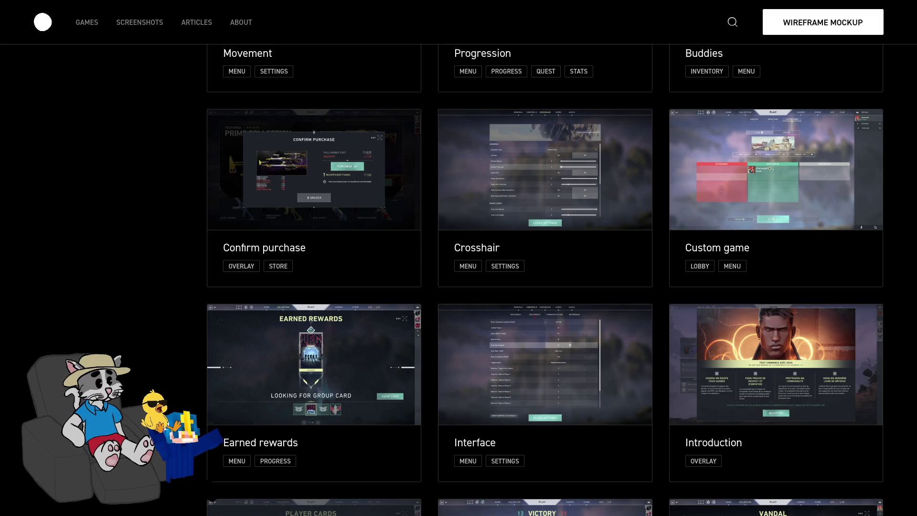
pyautogui.click(627, 253)
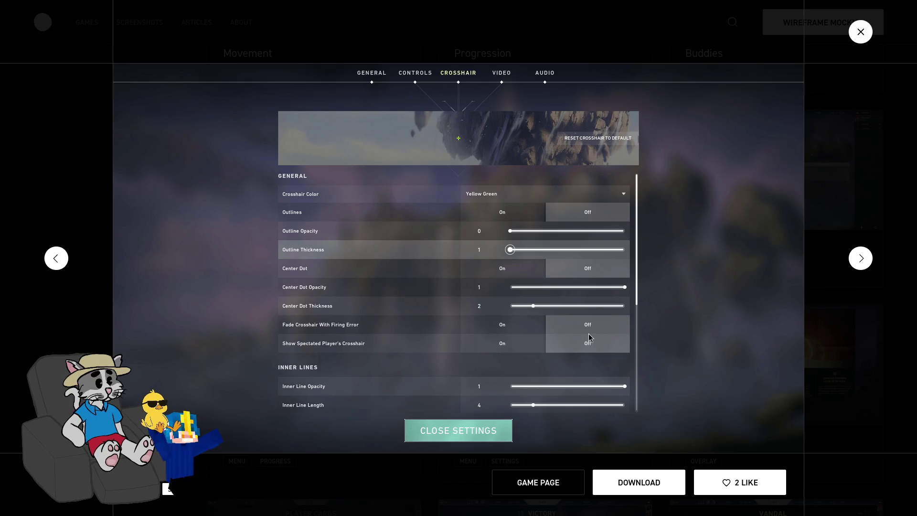
pyautogui.press('Escape')
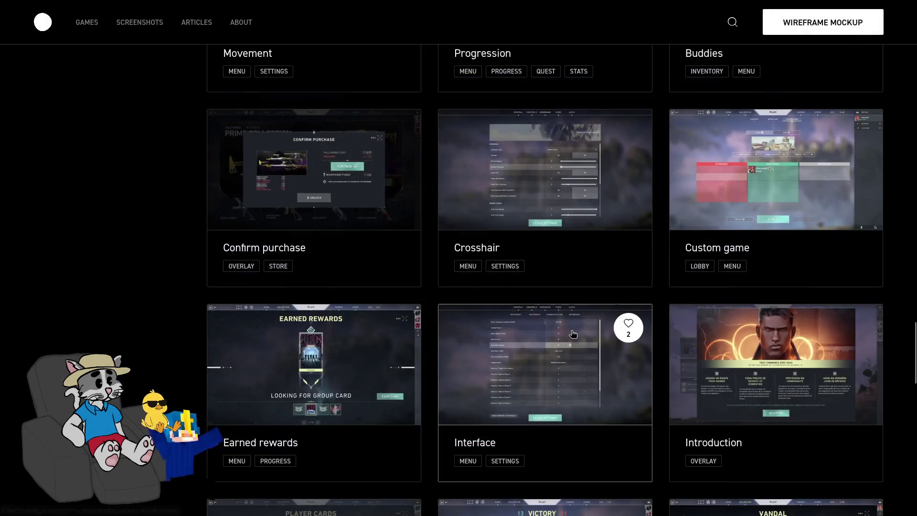
# - Load more Valorant screenshots into the gallery
pyautogui.scroll(-4, 532, 280)
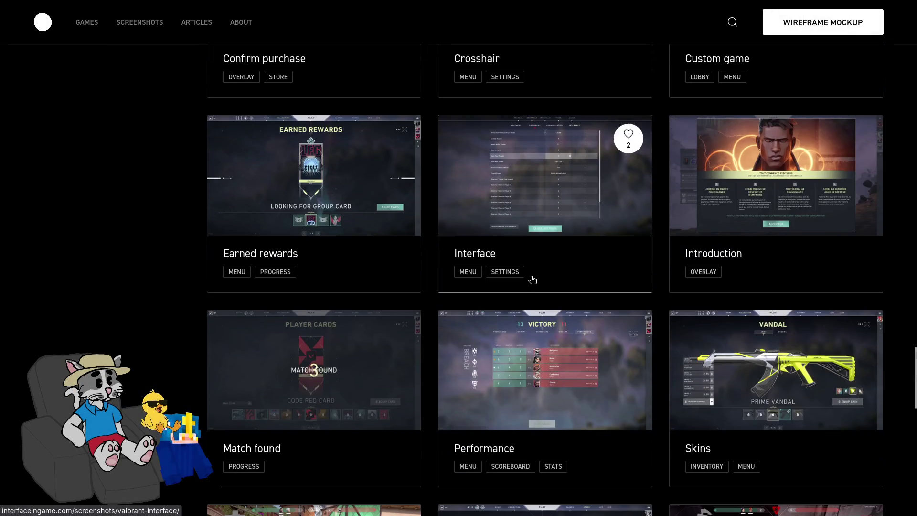
pyautogui.scroll(-6, 532, 280)
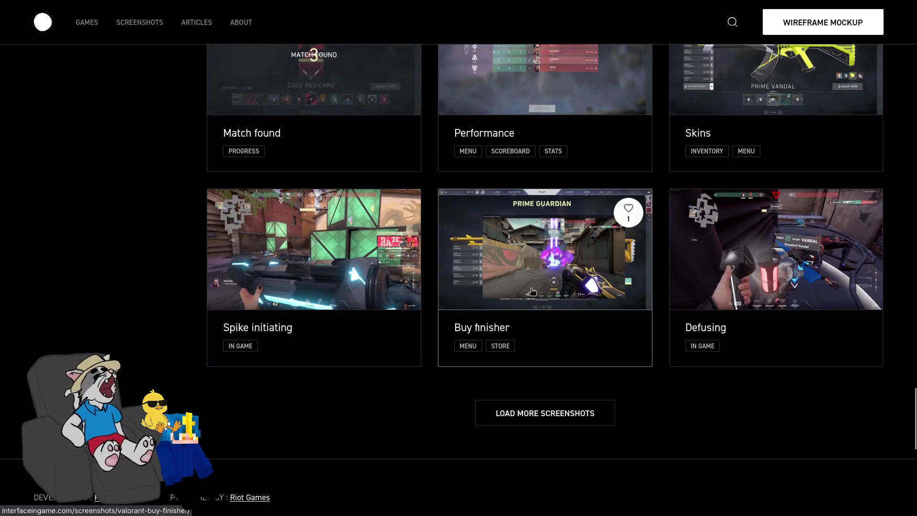
pyautogui.click(553, 412)
# - Scroll to the gallery's end past Scope, Sounds, Sprays, Store and Use ability
pyautogui.scroll(-2, 558, 340)
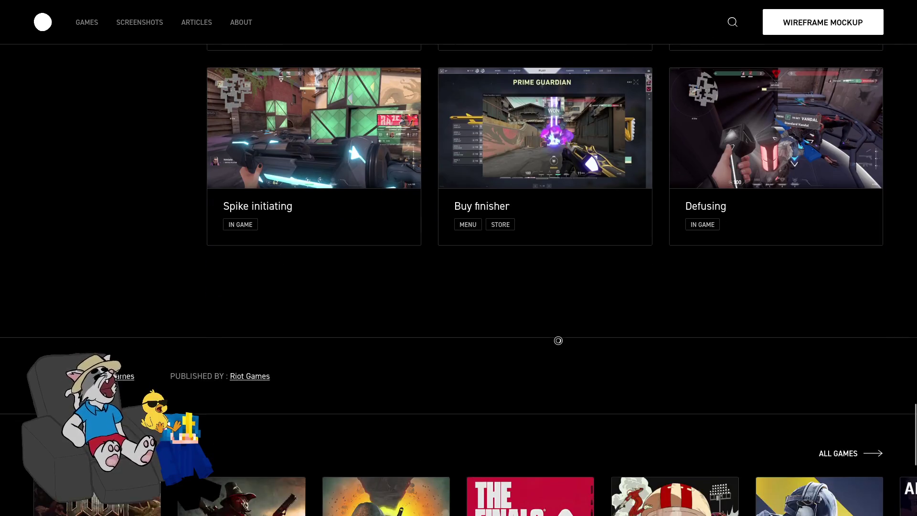
pyautogui.scroll(-4, 550, 342)
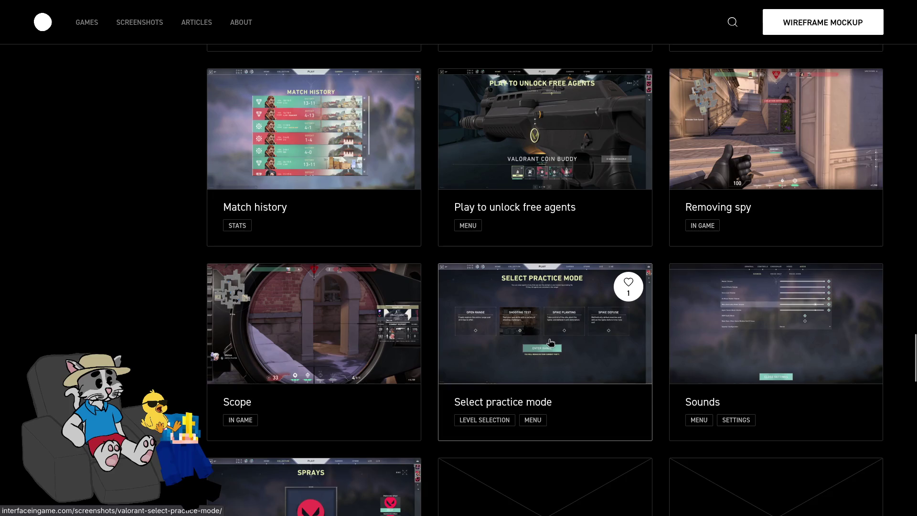
pyautogui.scroll(-1, 545, 349)
pyautogui.scroll(-2, 620, 314)
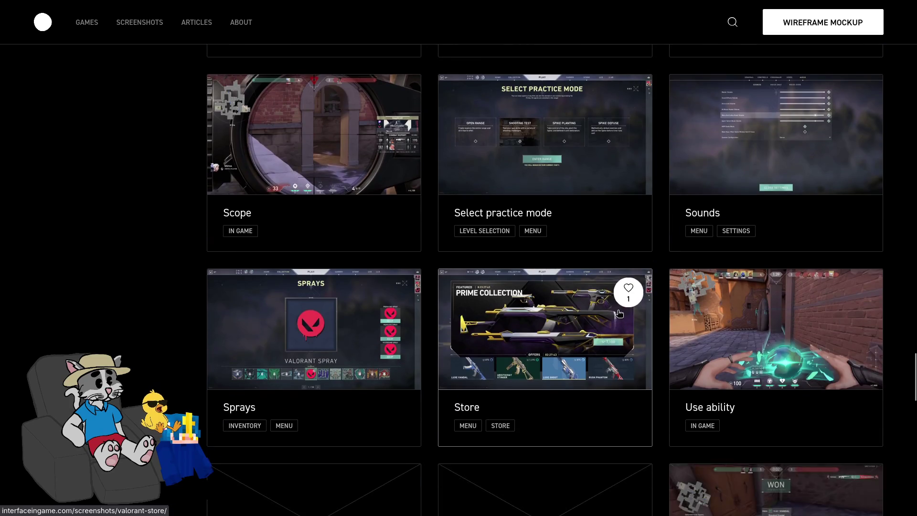
pyautogui.scroll(-2, 616, 315)
pyautogui.scroll(-2, 604, 317)
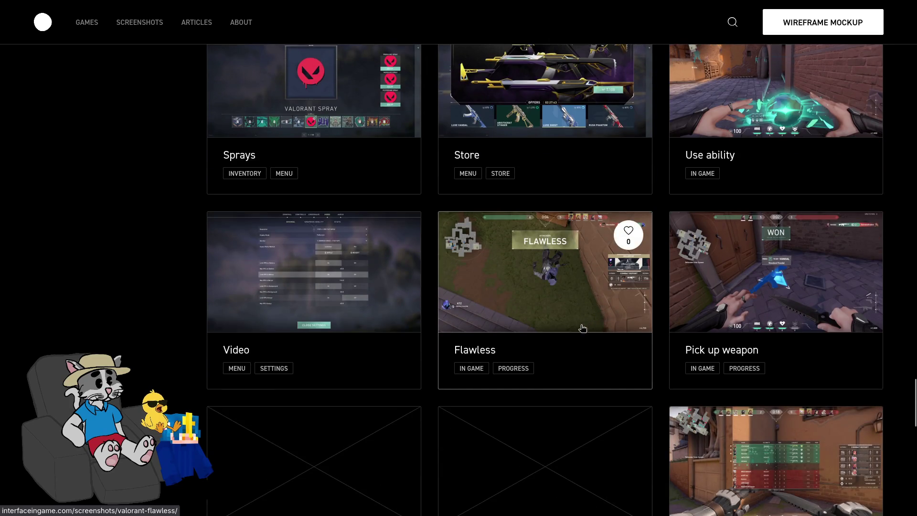
pyautogui.scroll(-3, 533, 332)
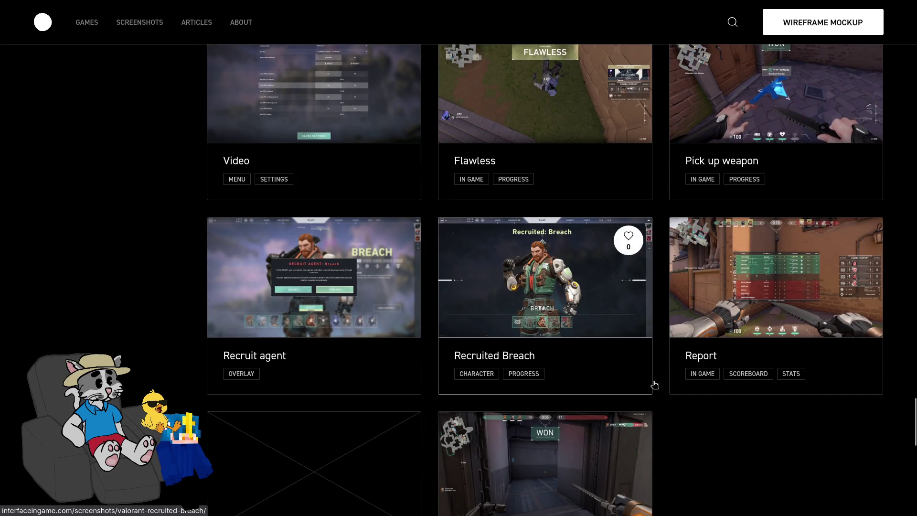
pyautogui.scroll(-1, 650, 397)
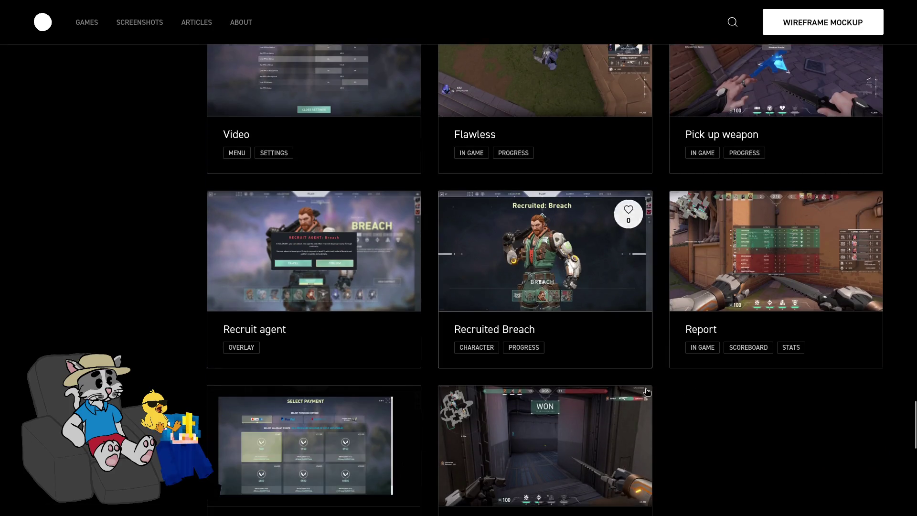
pyautogui.scroll(-4, 647, 391)
pyautogui.scroll(-6, 635, 435)
pyautogui.scroll(5, 647, 416)
pyautogui.scroll(-6, 661, 377)
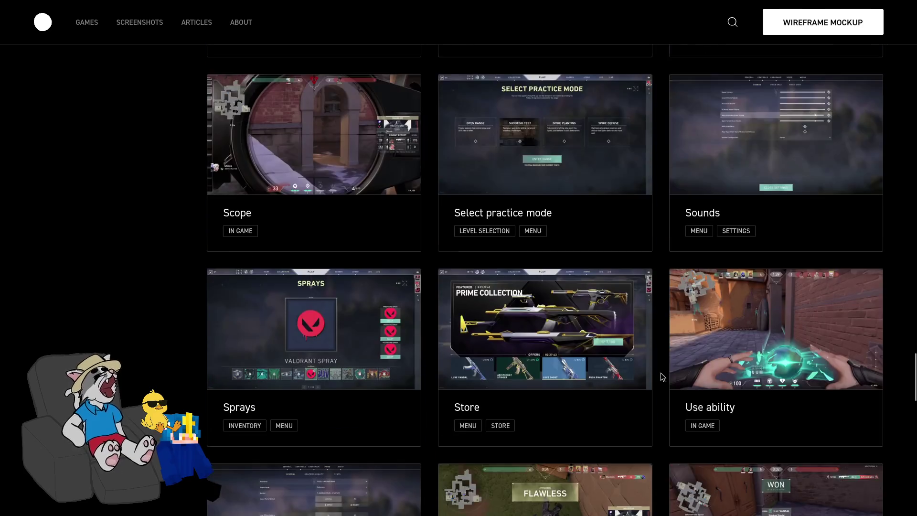
pyautogui.scroll(-10, 661, 371)
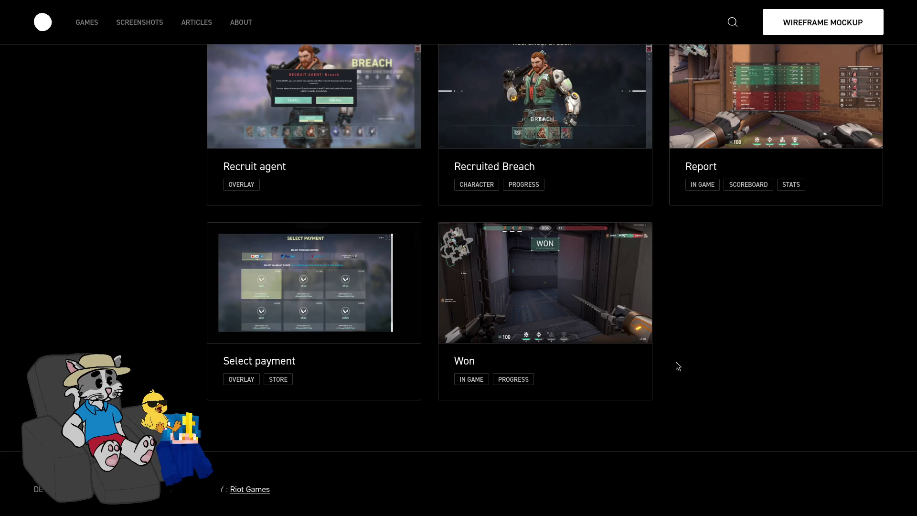
# - Exit Firefox fullscreen and switch workspaces to Steam, then to the Godot editor
pyautogui.press('F11')
pyautogui.scroll(-5, 620, 320)
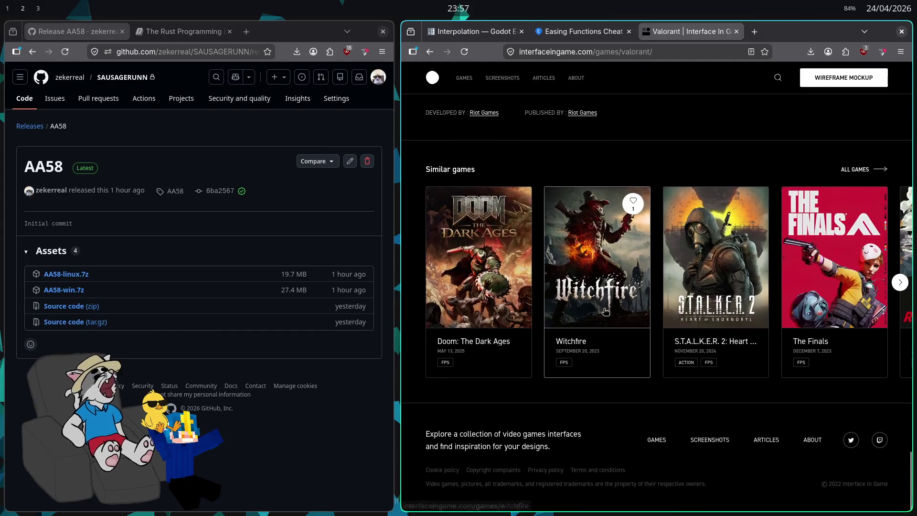
pyautogui.press('super+3')
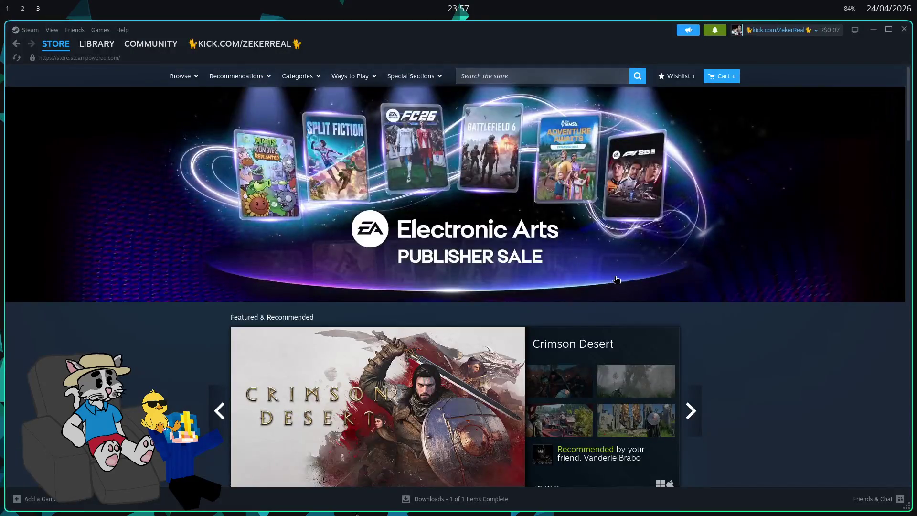
pyautogui.press('super+2')
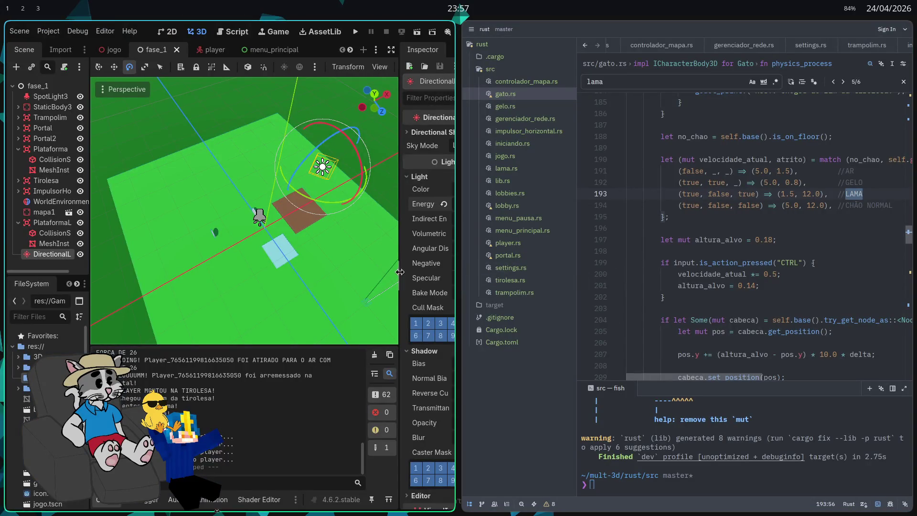
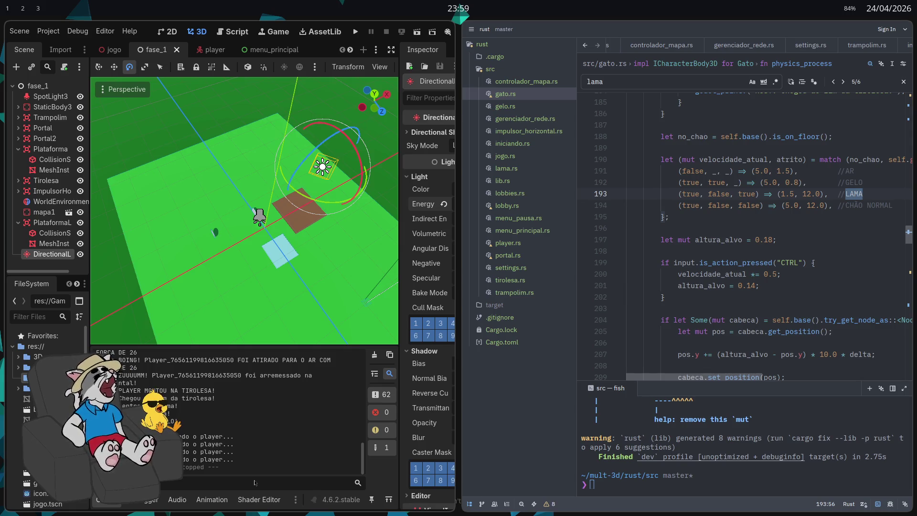
# - Focus the Godot window and make the editor fill the whole screen
pyautogui.moveTo(425, 241)
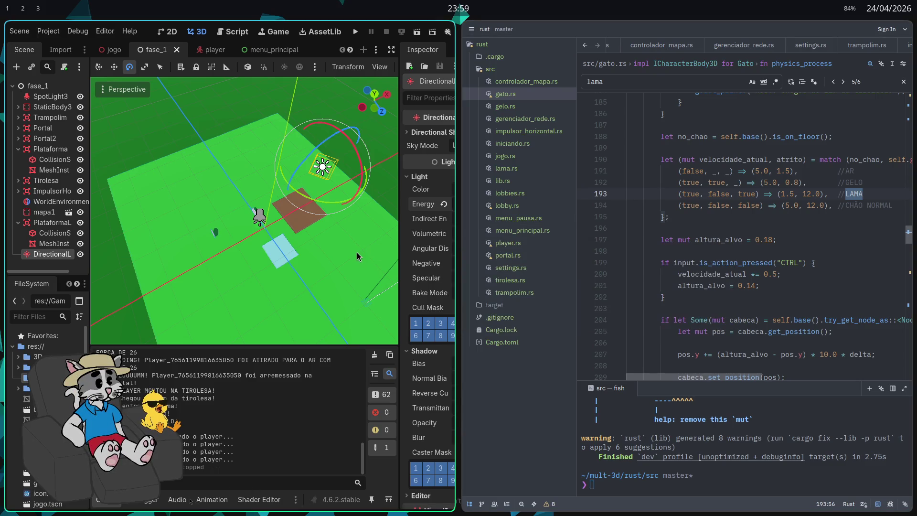
pyautogui.press('super+Right')
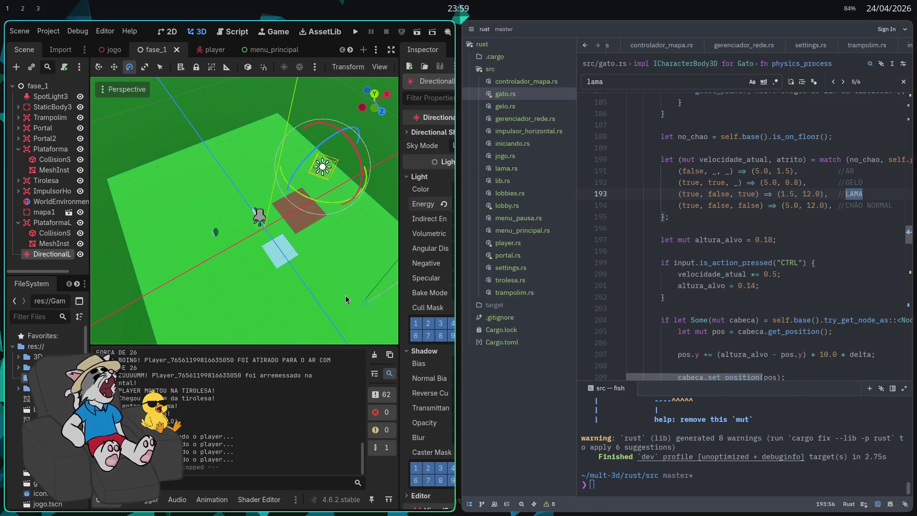
pyautogui.press('super+f')
pyautogui.press('w')
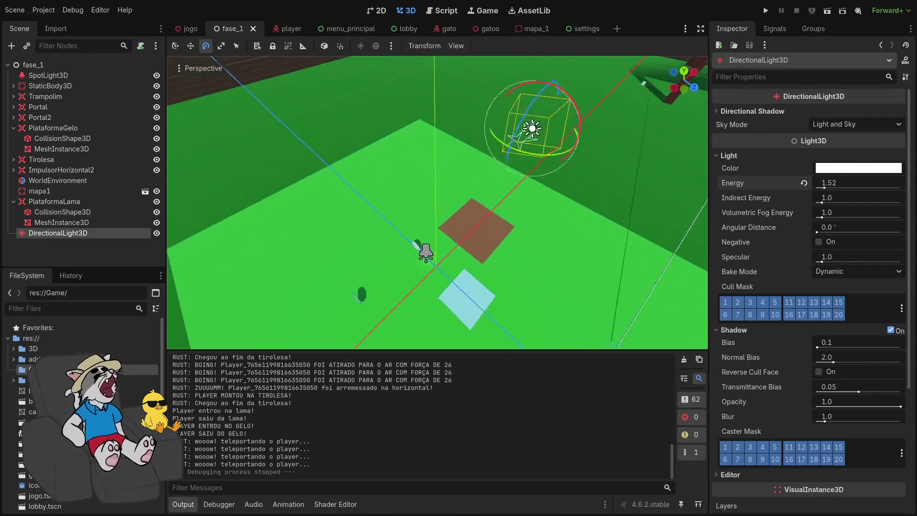
# - Fly the freelook camera around fase_1, passing close to the brown and ice platforms
pyautogui.scroll(6, 436, 203)
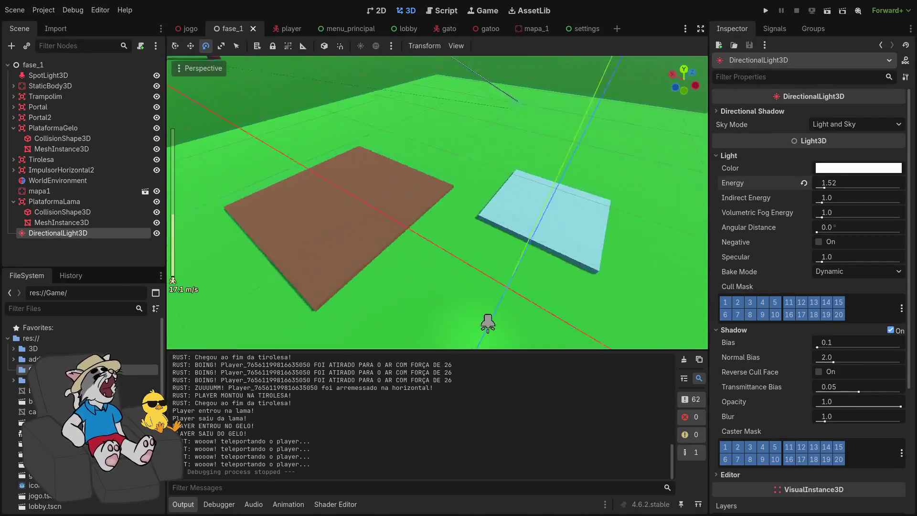
pyautogui.press('w')
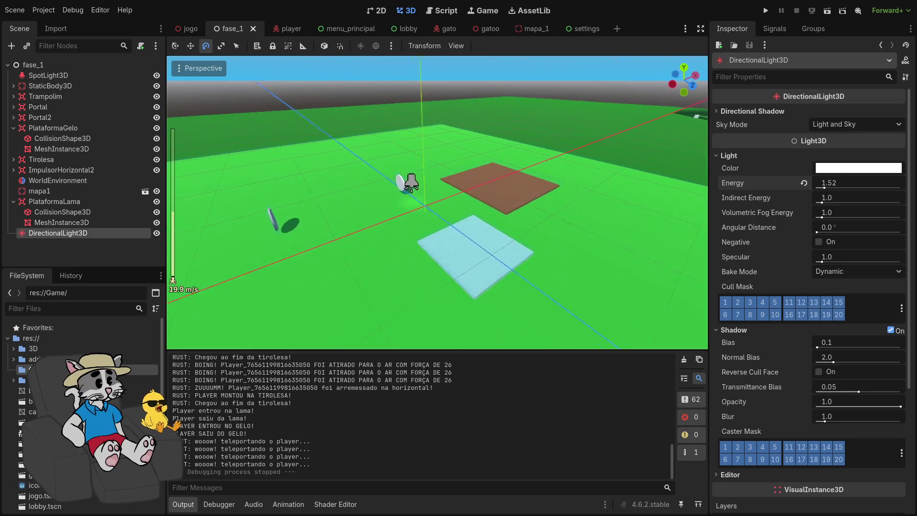
pyautogui.press('w')
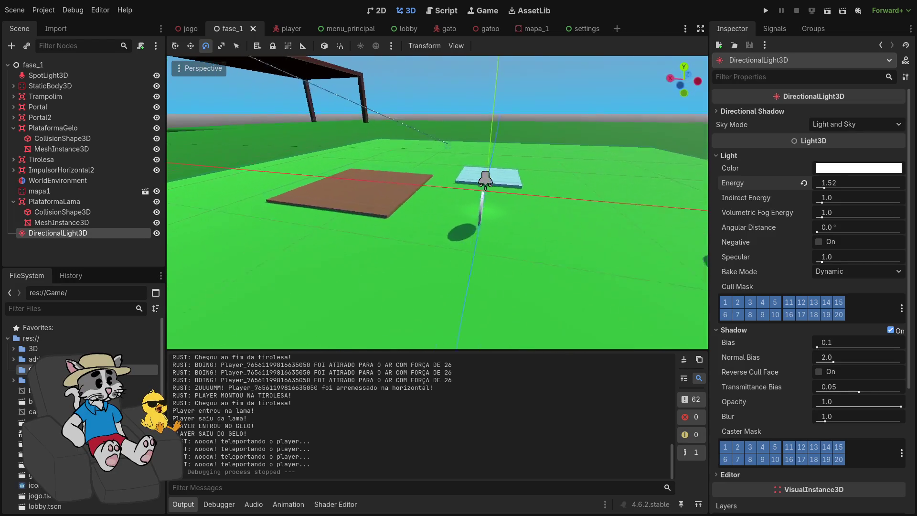
pyautogui.press('w')
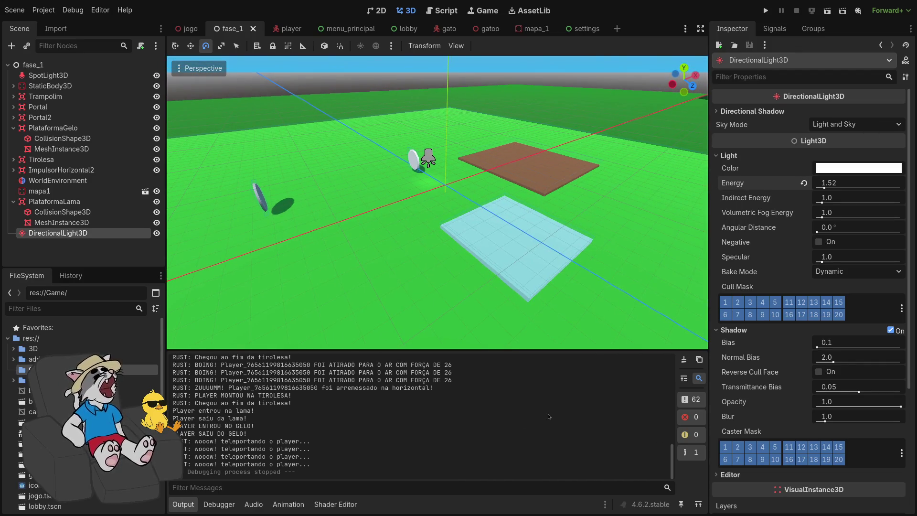
pyautogui.press('w')
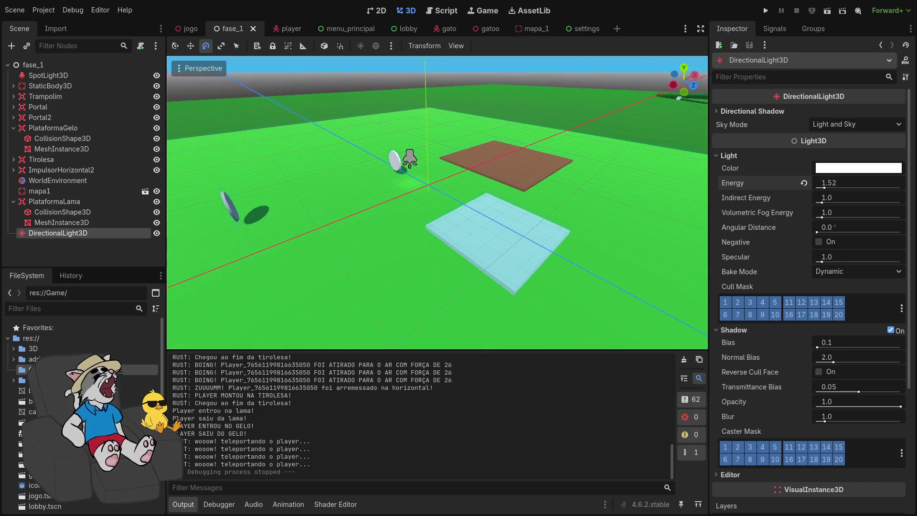
pyautogui.press('w')
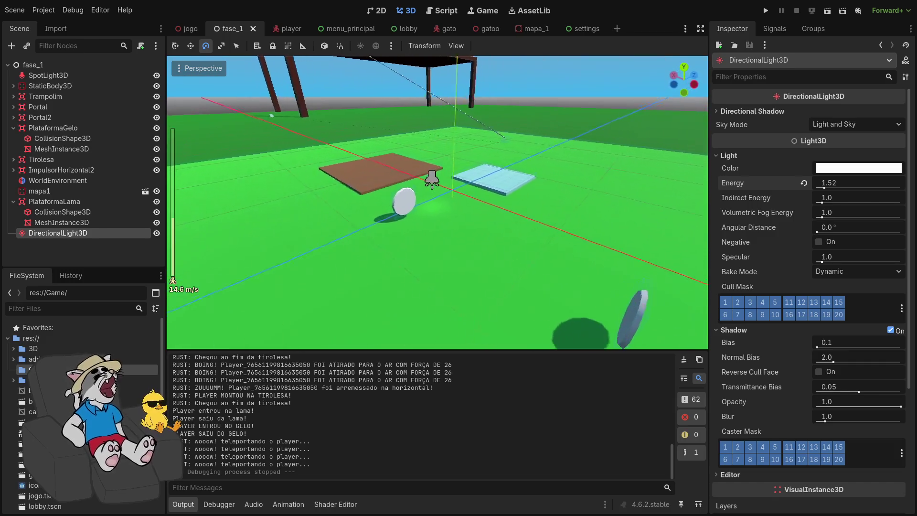
pyautogui.press('w')
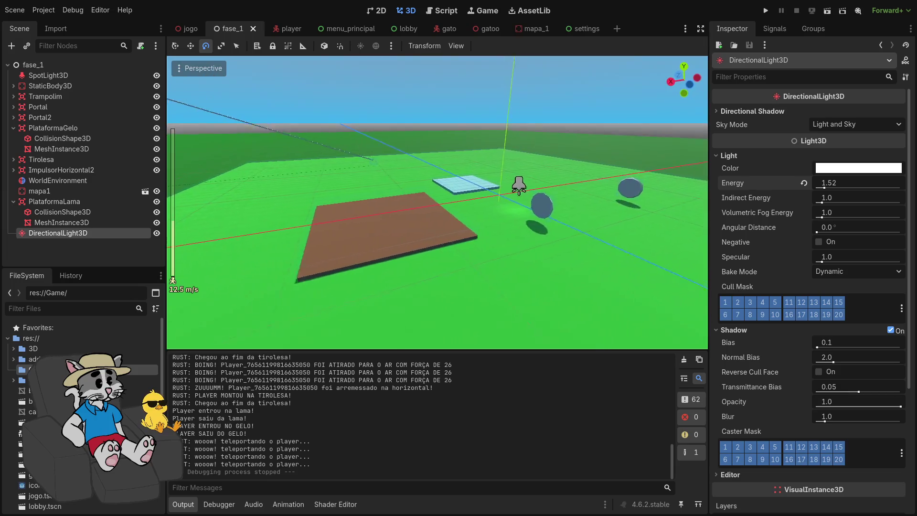
pyautogui.press('w')
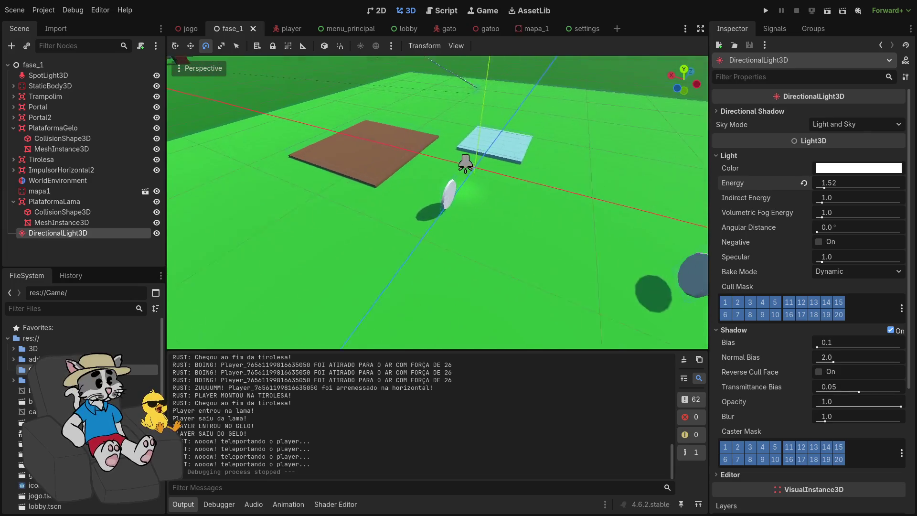
pyautogui.press('w')
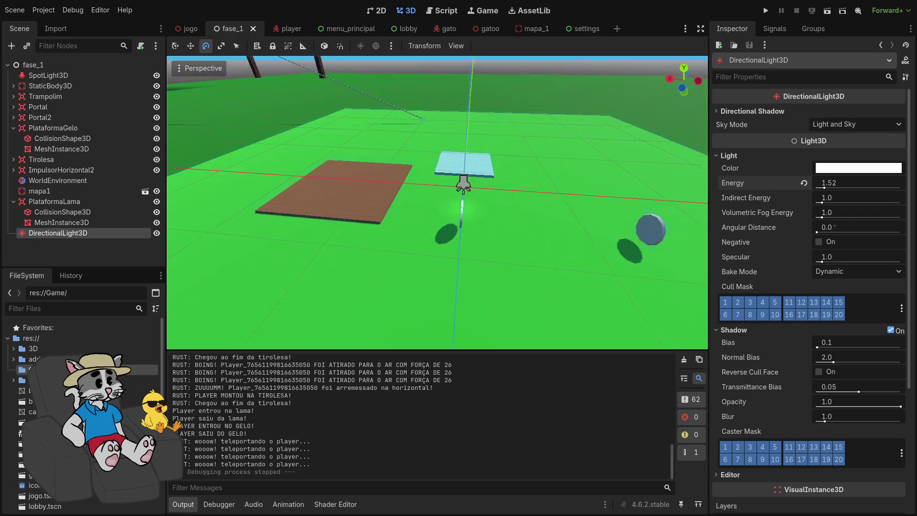
pyautogui.press('w')
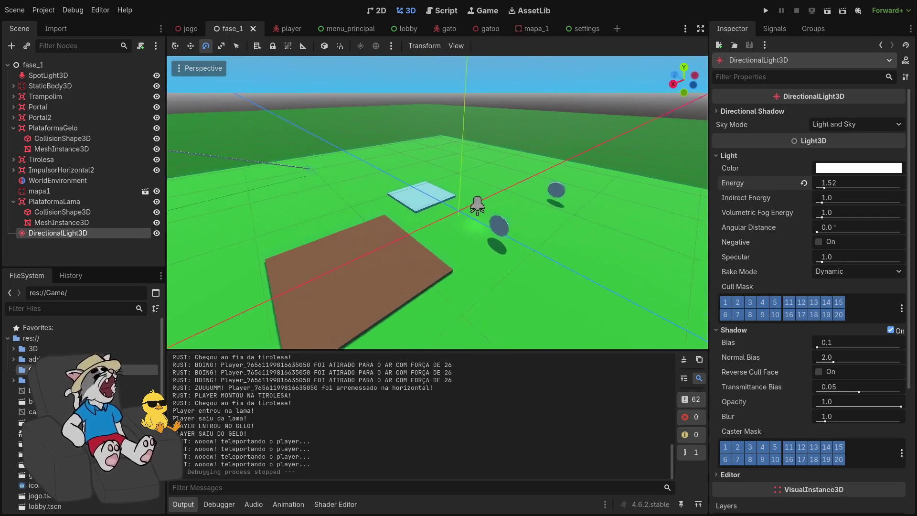
pyautogui.press('w')
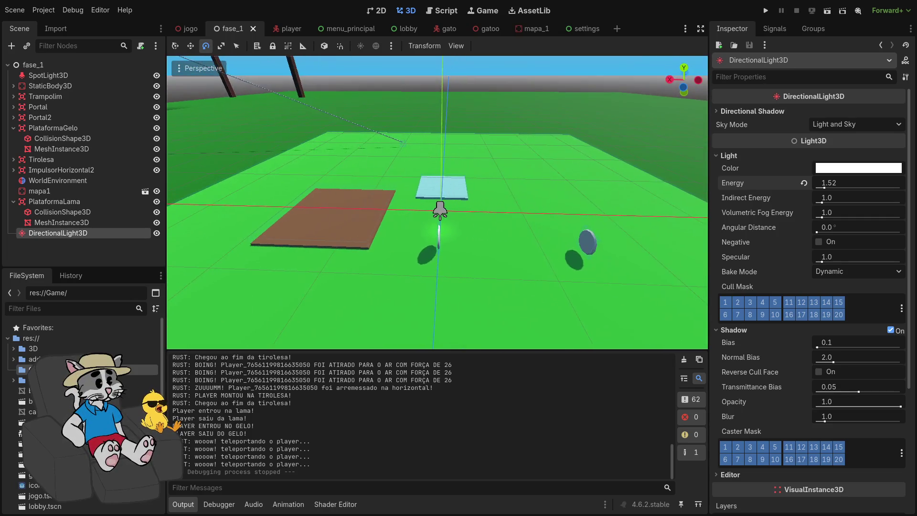
pyautogui.press('w')
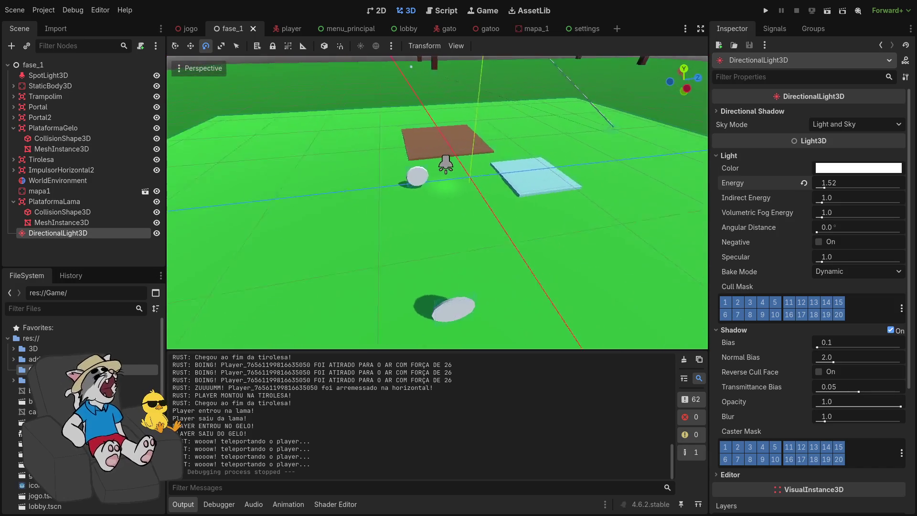
pyautogui.press('w')
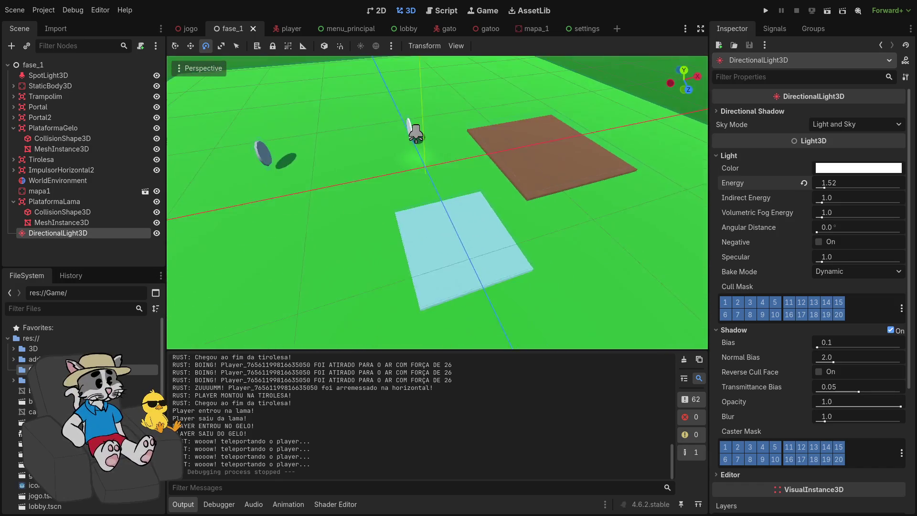
pyautogui.press('w')
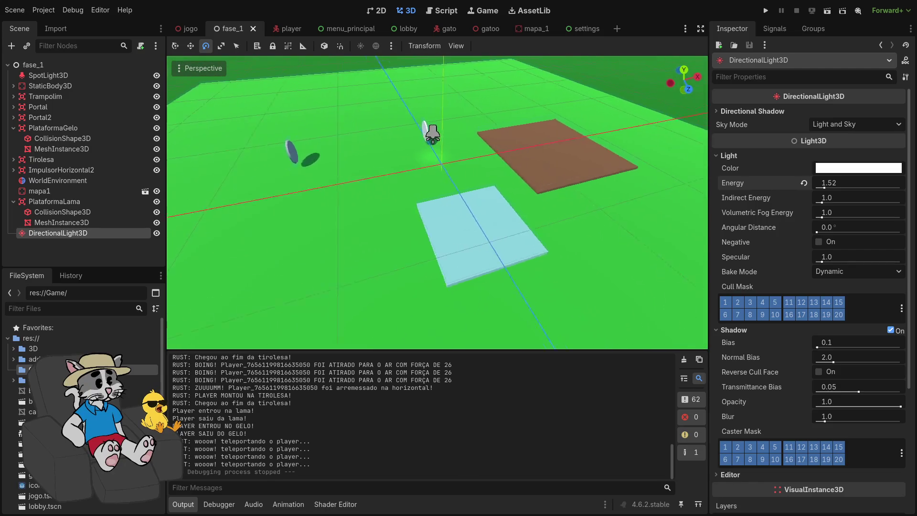
# - Keep touring the platforms from above and other sides, then leave fullscreen
pyautogui.press('w')
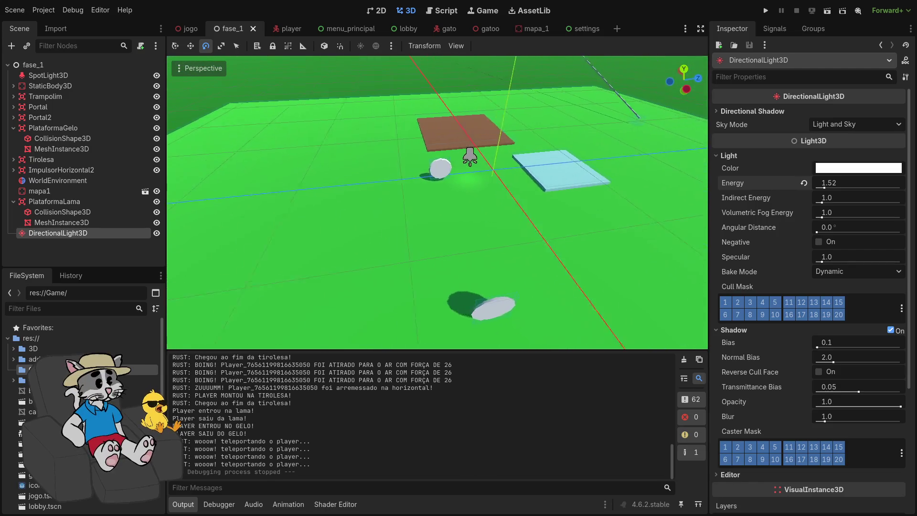
pyautogui.press('w')
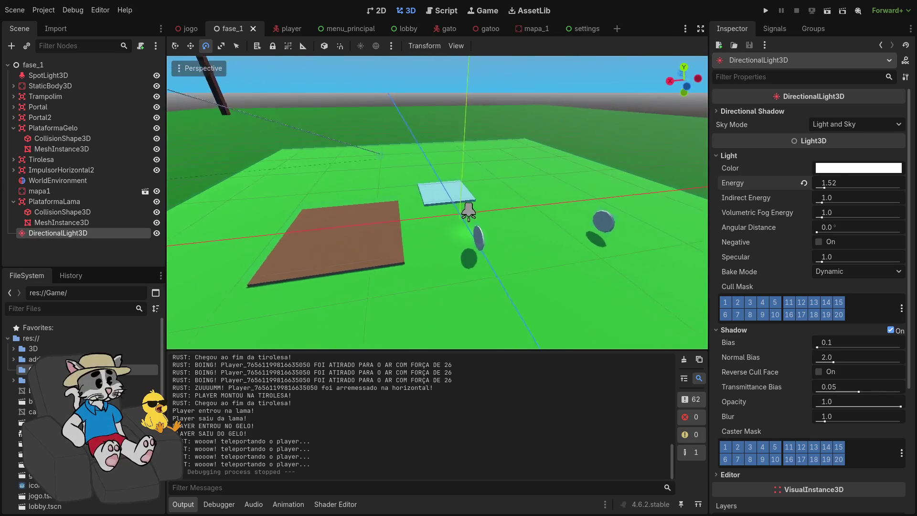
pyautogui.press('w')
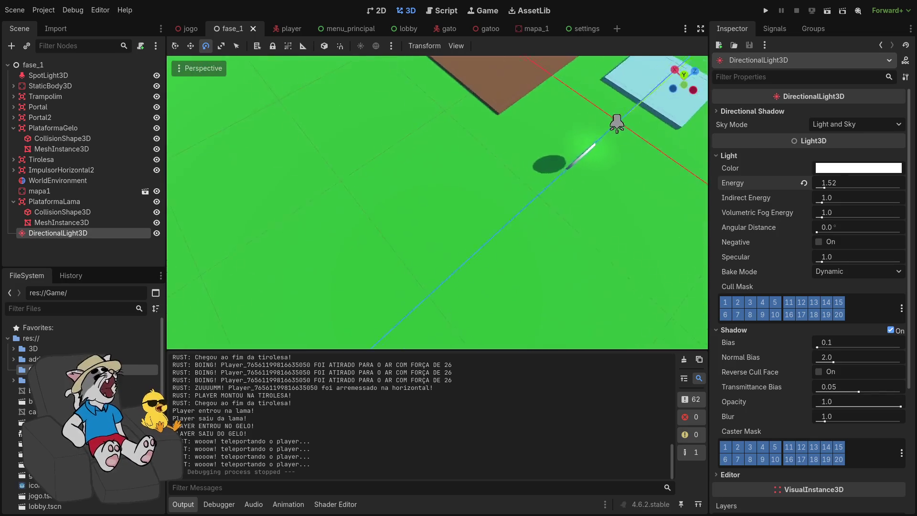
pyautogui.press('w')
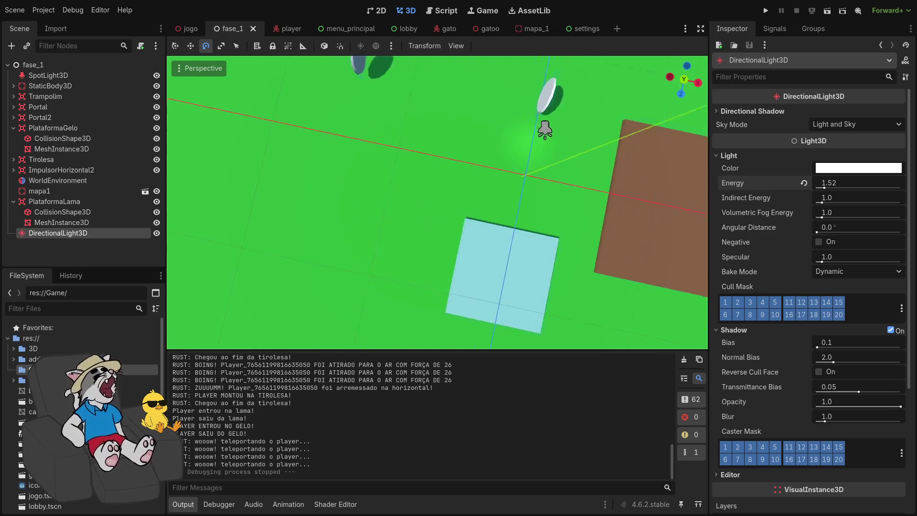
pyautogui.press('w')
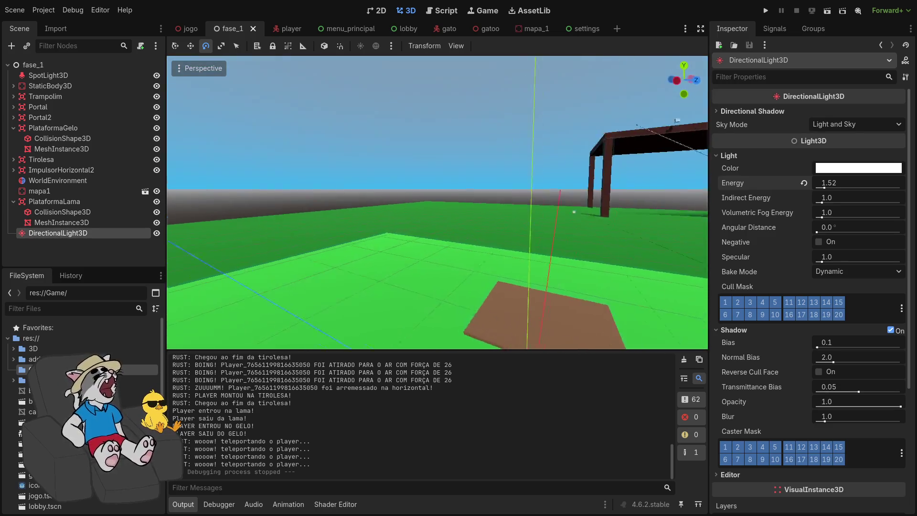
pyautogui.press('w')
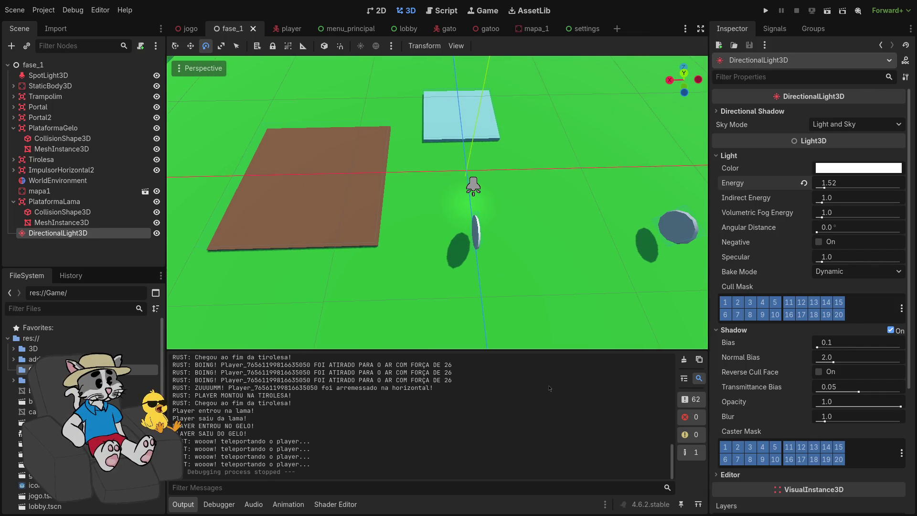
pyautogui.press('w')
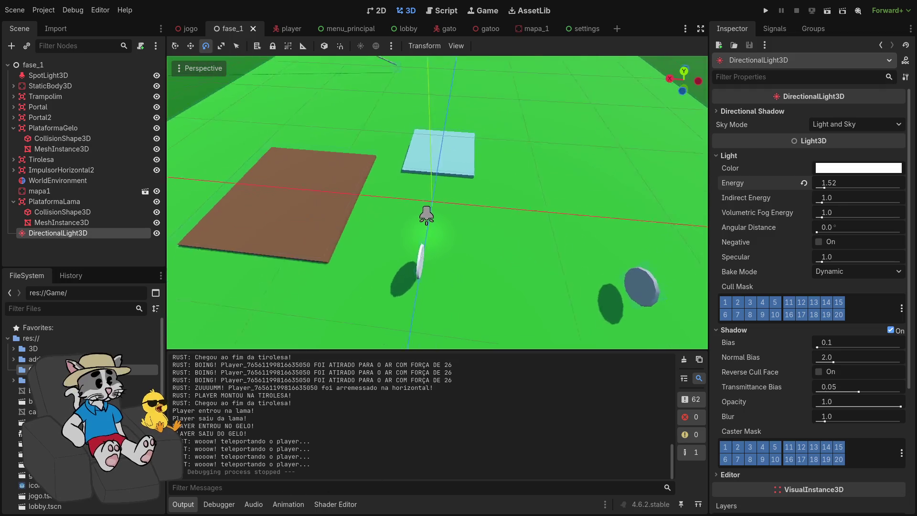
pyautogui.press('w')
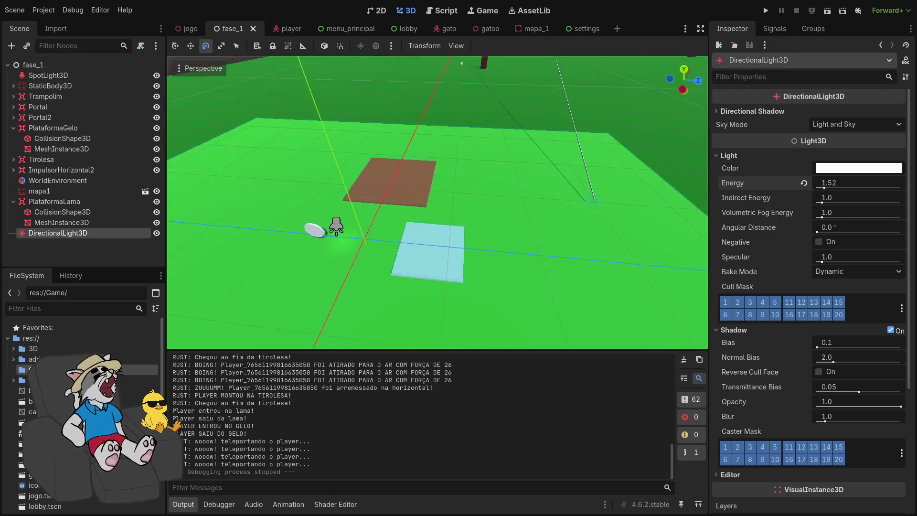
pyautogui.press('w')
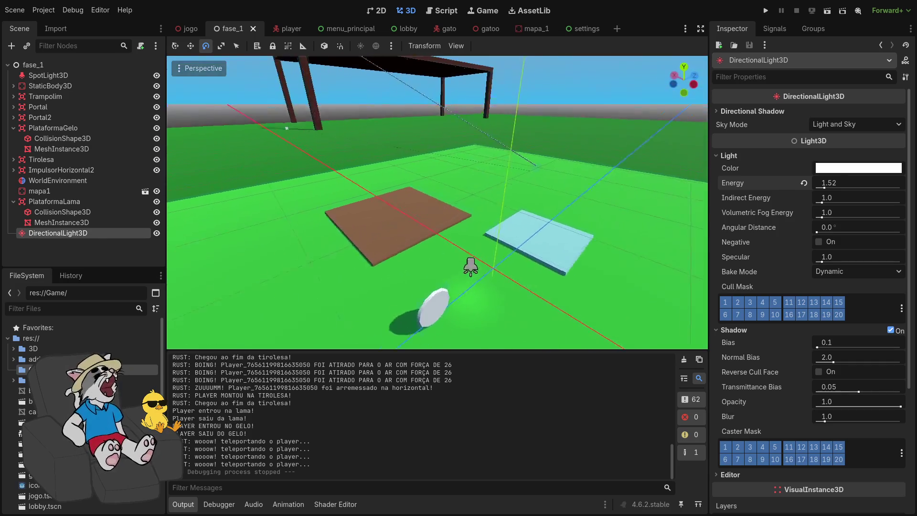
pyautogui.press('e')
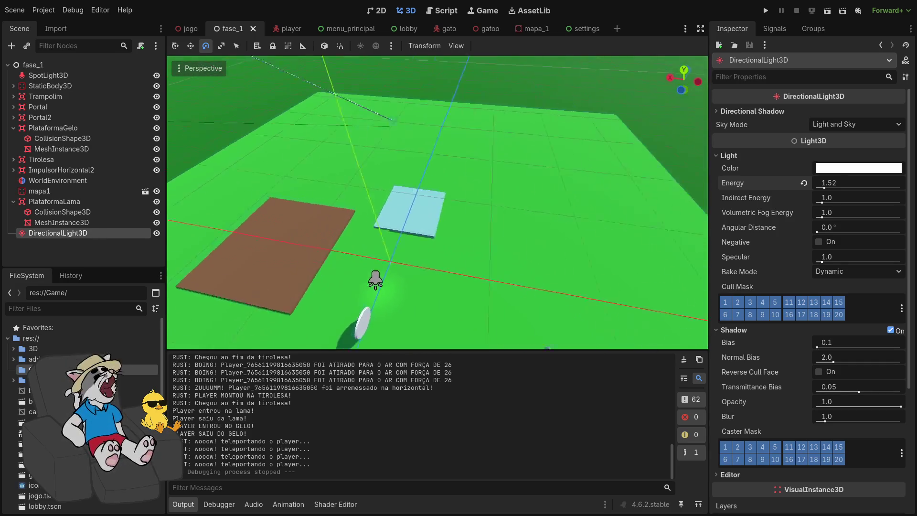
pyautogui.press('a')
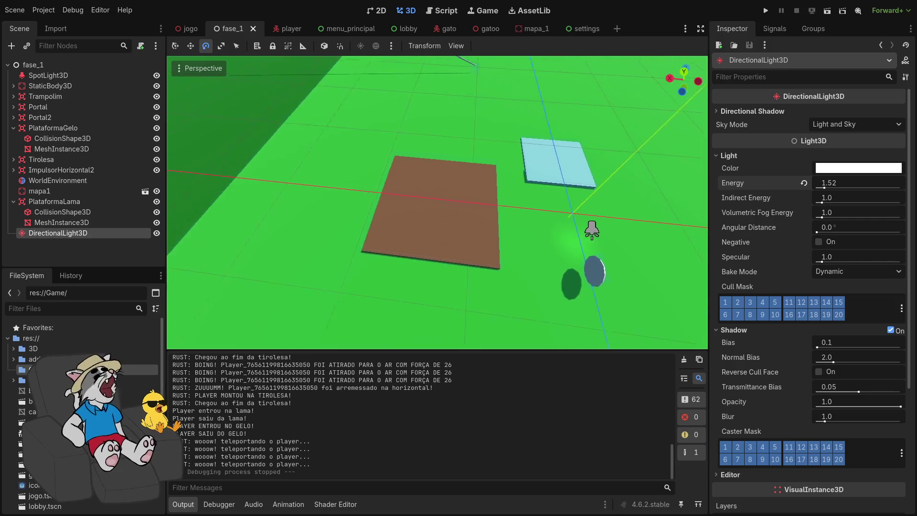
pyautogui.press('d')
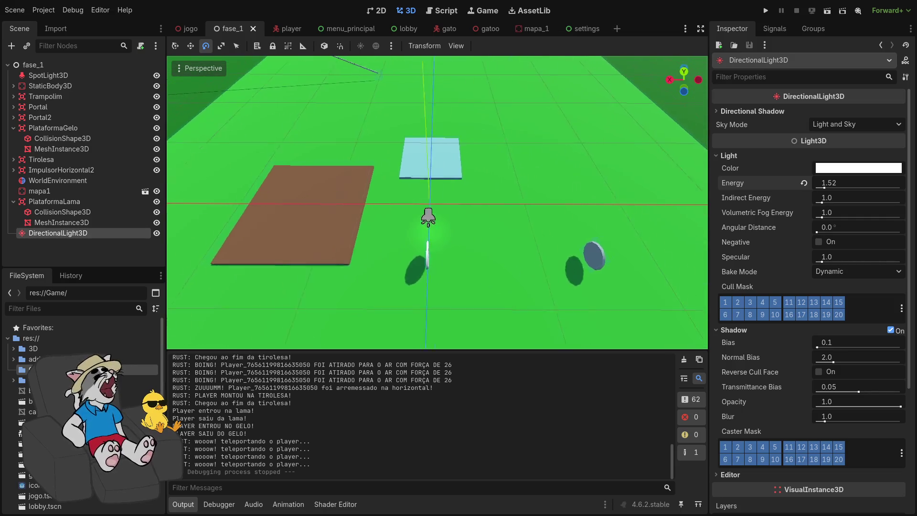
pyautogui.press('w')
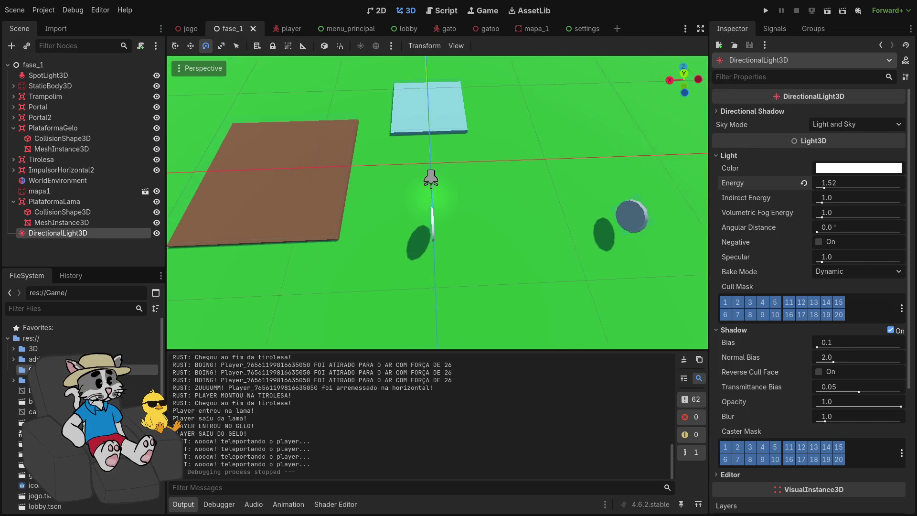
pyautogui.moveTo(500, 251); pyautogui.dragTo(500, 250)
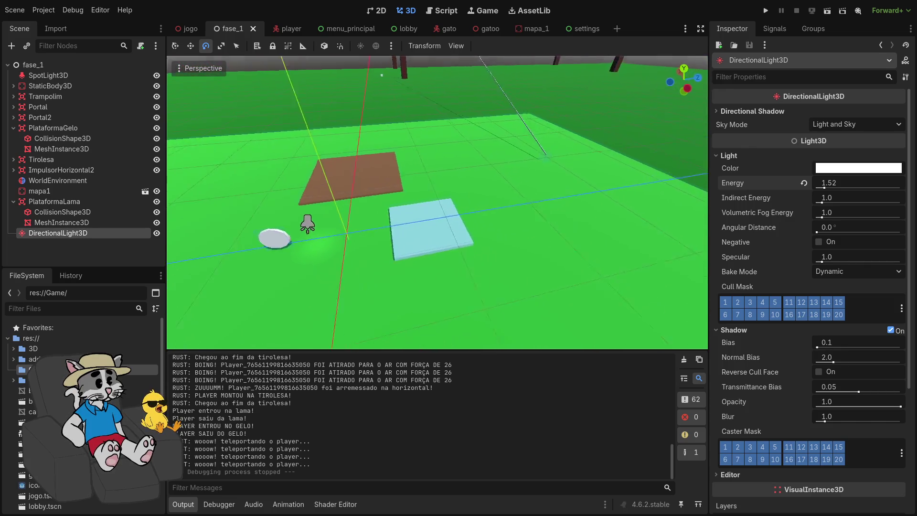
pyautogui.press('super+f')
pyautogui.press('super+3')
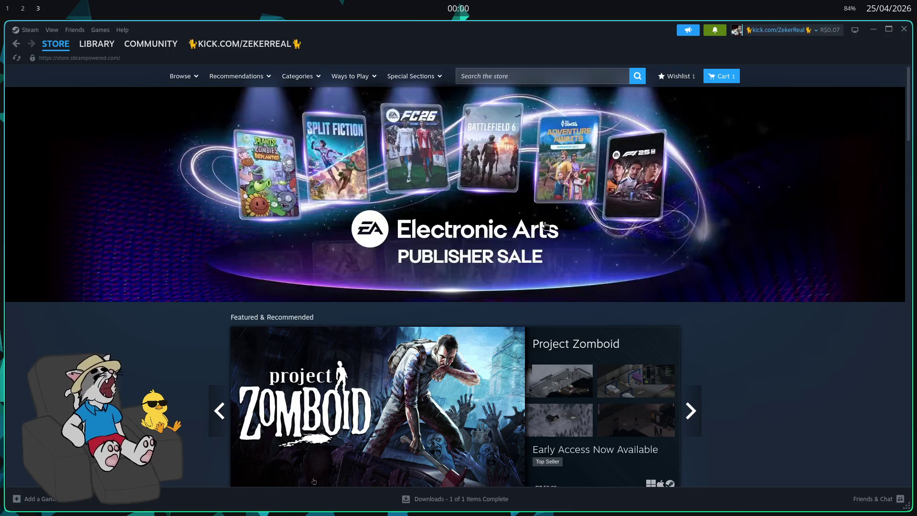
# - Search for 'unreal linux' in a new private Firefox window
pyautogui.press('super+2')
pyautogui.hotkey('ctrl', 'shift', 'p')
pyautogui.write('unreal lio')
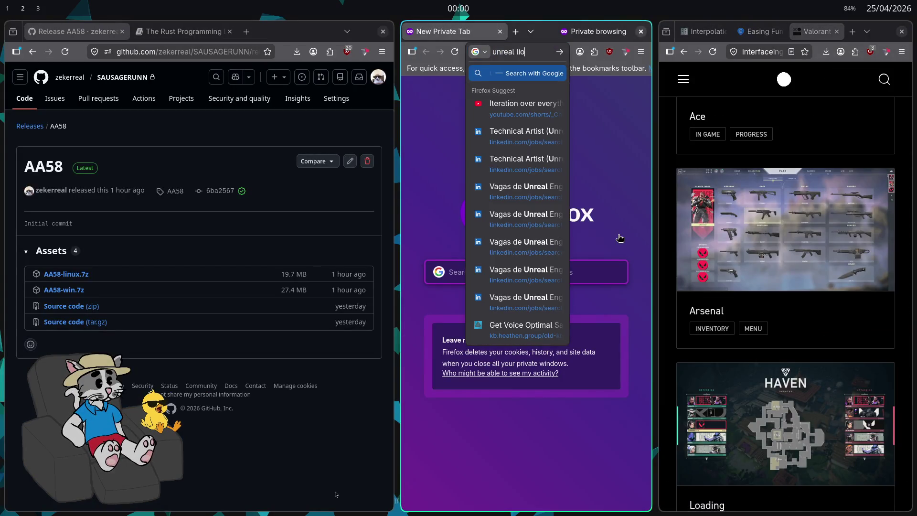
pyautogui.press('BackSpace')
pyautogui.write('nux')
pyautogui.press('Return')
pyautogui.press('super+f')
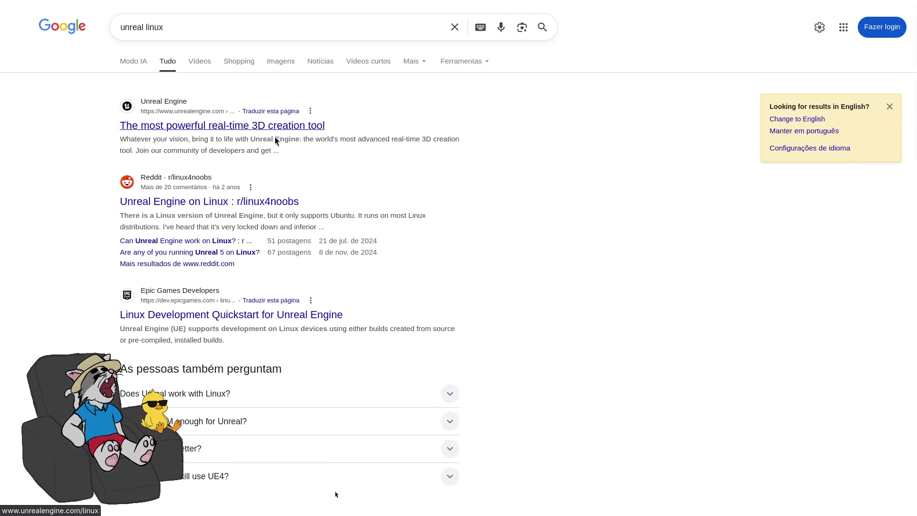
# - Check the official Unreal result, then open the r/linux4noobs 'Unreal Engine on Linux' thread
pyautogui.click(258, 129)
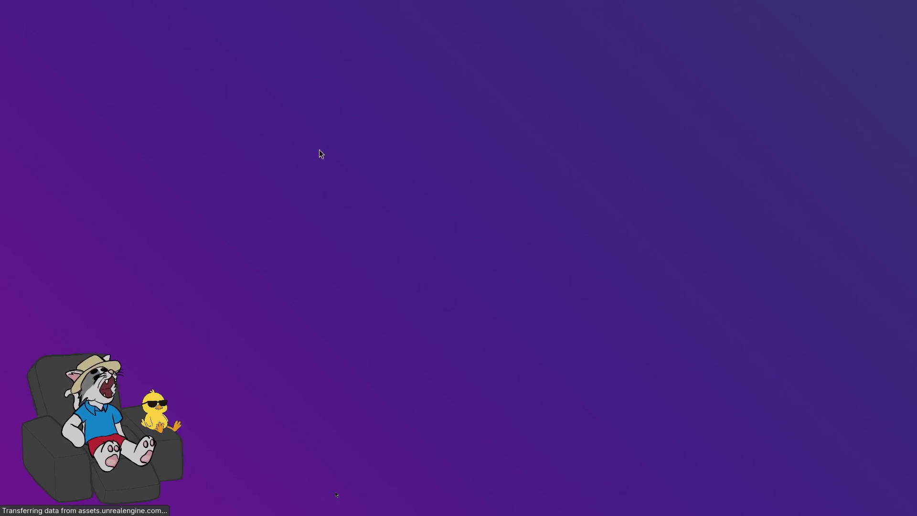
pyautogui.hotkey('alt', 'Left')
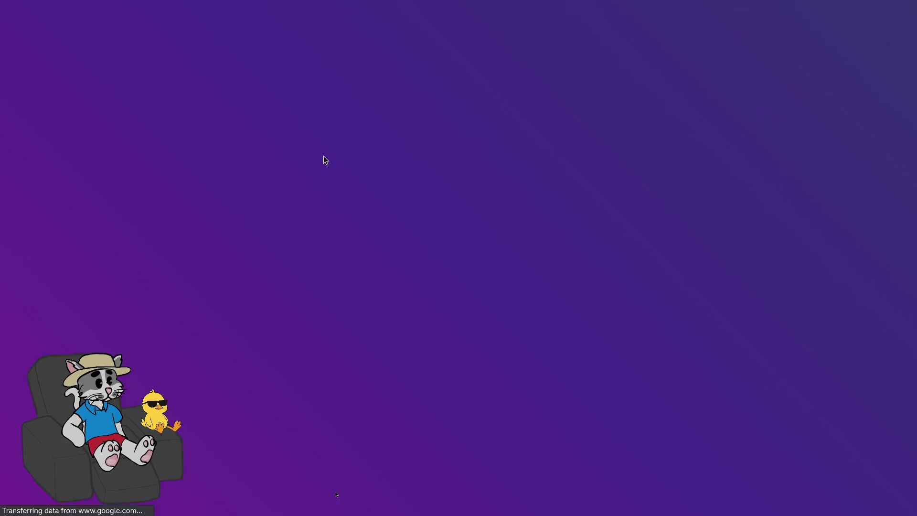
pyautogui.click(234, 203)
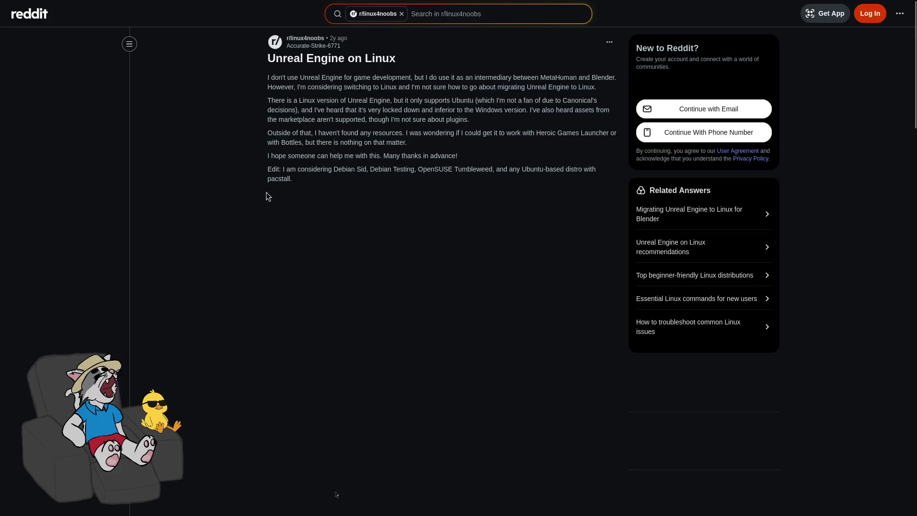
# - Read the Reddit post and collapse the first comment thread
pyautogui.moveTo(338, 78); pyautogui.dragTo(353, 78)
pyautogui.click(353, 78)
pyautogui.moveTo(267, 78); pyautogui.dragTo(466, 77)
pyautogui.click(465, 78)
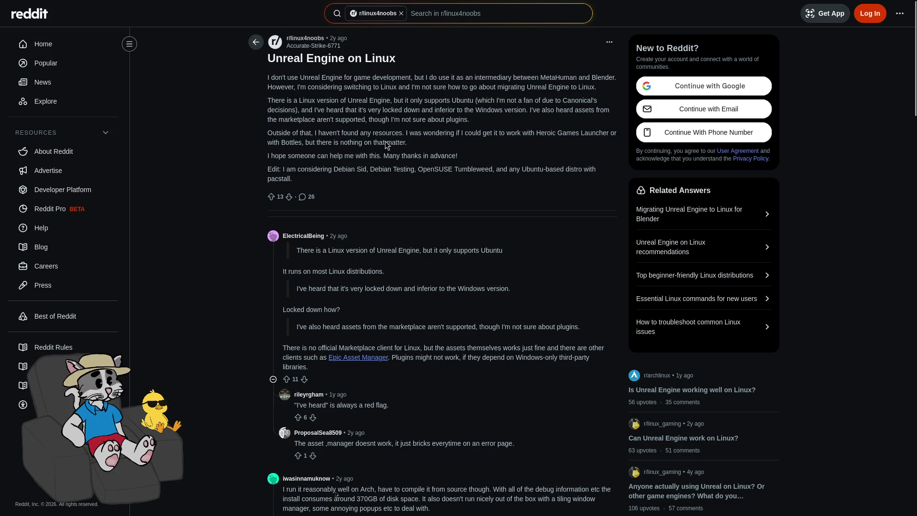
pyautogui.scroll(-1, 439, 156)
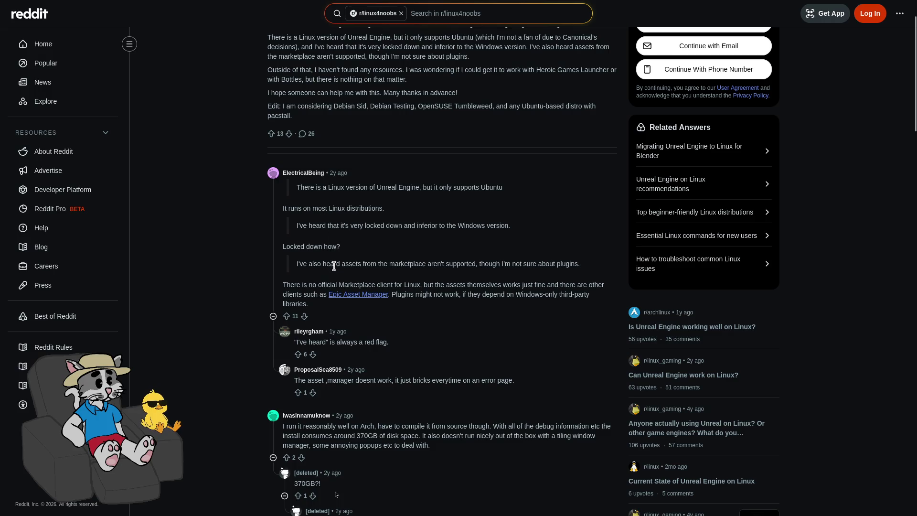
pyautogui.doubleClick(465, 187)
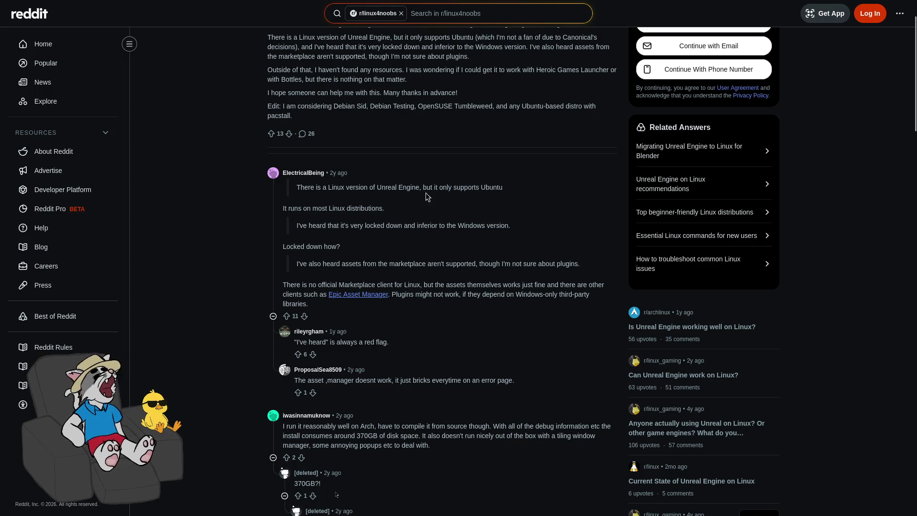
pyautogui.click(456, 190)
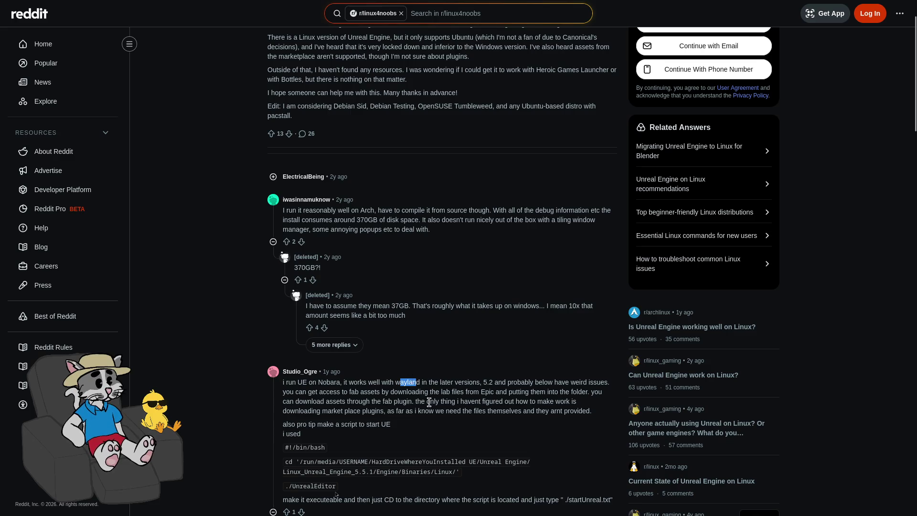
# - Read further comments, open the unrealengine.com/linux link, and exit fullscreen
pyautogui.doubleClick(411, 383)
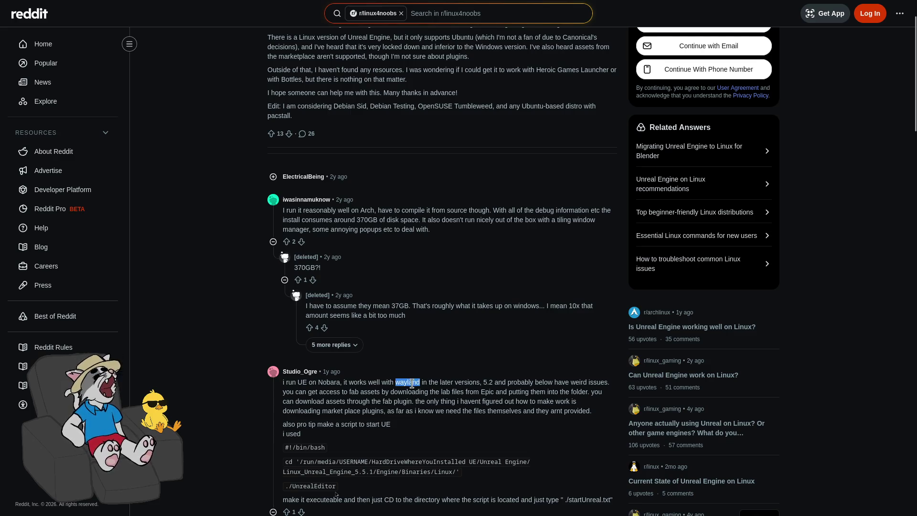
pyautogui.scroll(-10, 412, 383)
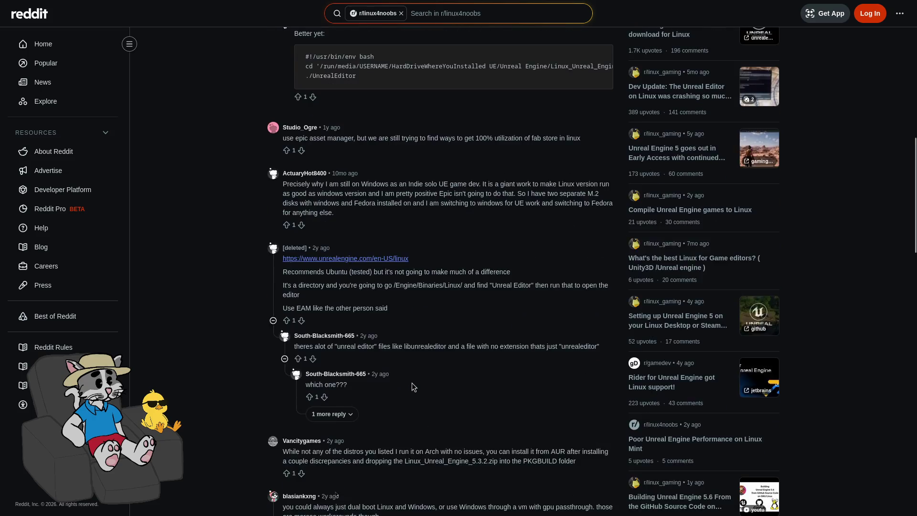
pyautogui.scroll(-4, 411, 383)
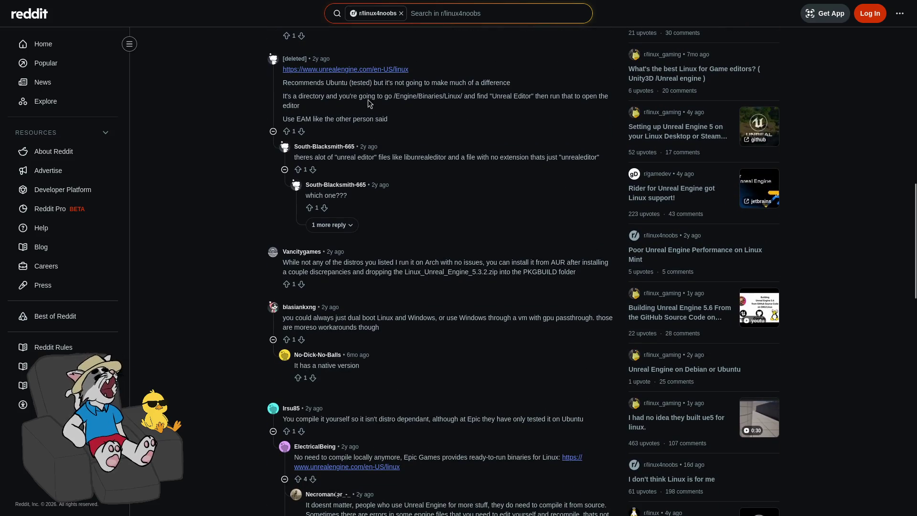
pyautogui.click(357, 70)
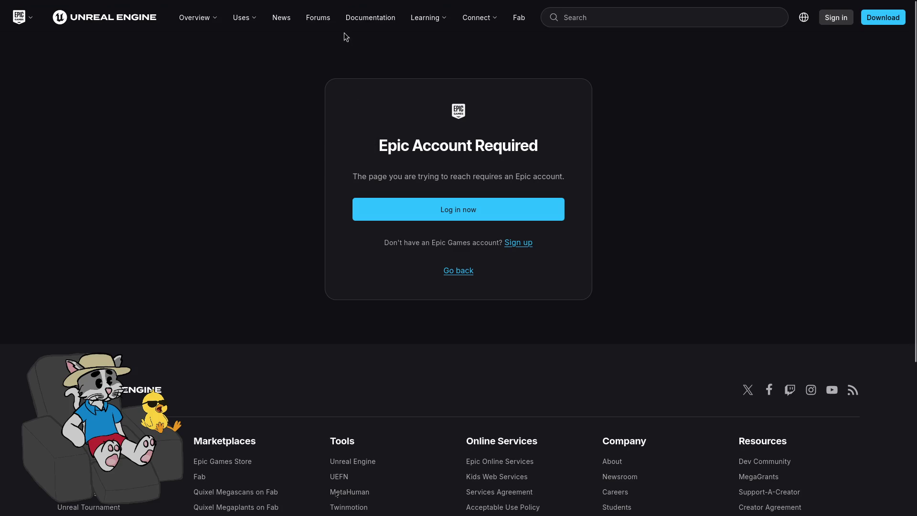
pyautogui.press('F11')
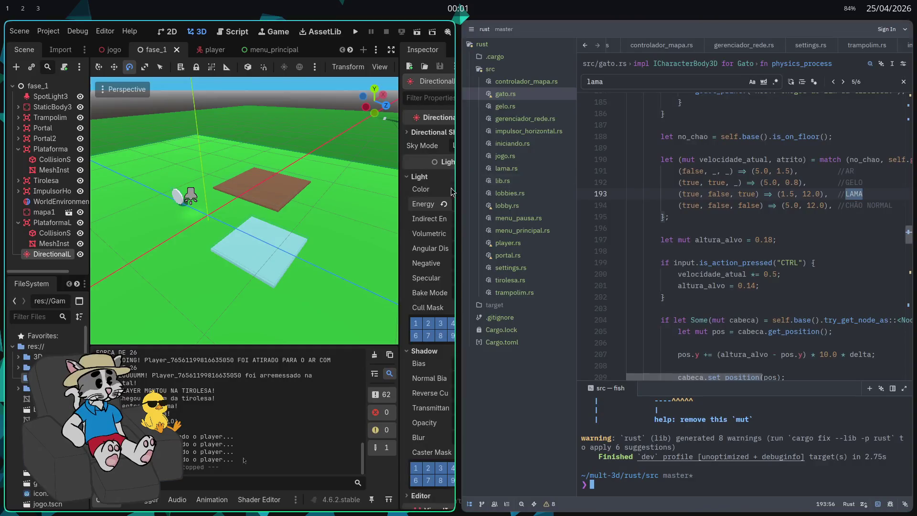
# - Toggle the Godot editor to fullscreen with Super+F
pyautogui.press('super+f')
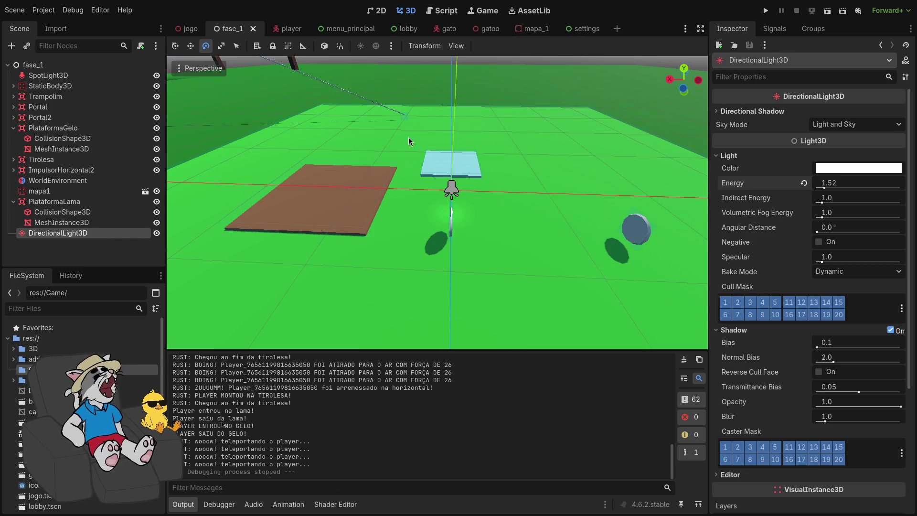
# - Switch fase_1 to the 2D workspace, drag across the canvas, then return to 3D
pyautogui.click(382, 15)
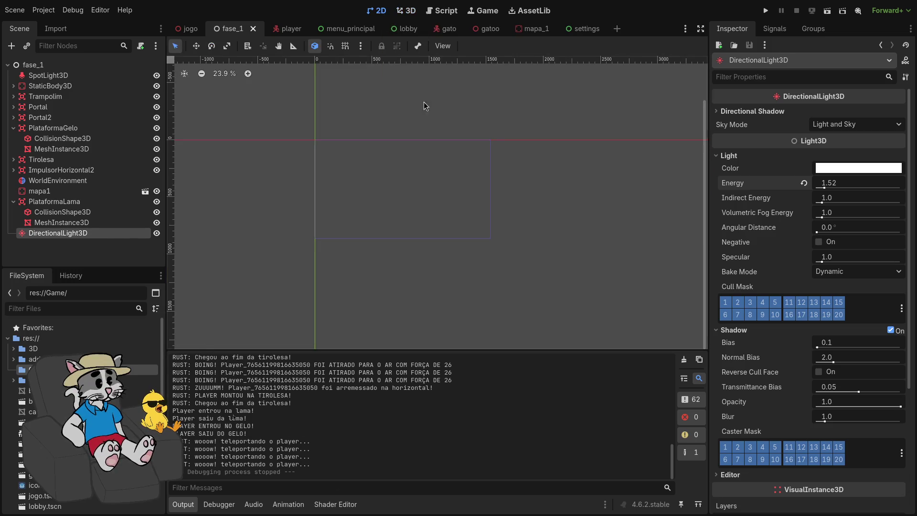
pyautogui.scroll(3, 442, 189)
pyautogui.moveTo(266, 103)
pyautogui.mouseDown()
pyautogui.moveTo(575, 284)
pyautogui.moveTo(303, 122)
pyautogui.moveTo(275, 90)
pyautogui.mouseUp()
pyautogui.moveTo(279, 84)
pyautogui.mouseDown()
pyautogui.moveTo(307, 123)
pyautogui.moveTo(636, 323)
pyautogui.mouseUp()
pyautogui.moveTo(654, 324)
pyautogui.mouseDown()
pyautogui.moveTo(332, 144)
pyautogui.moveTo(289, 94)
pyautogui.moveTo(630, 300)
pyautogui.mouseUp()
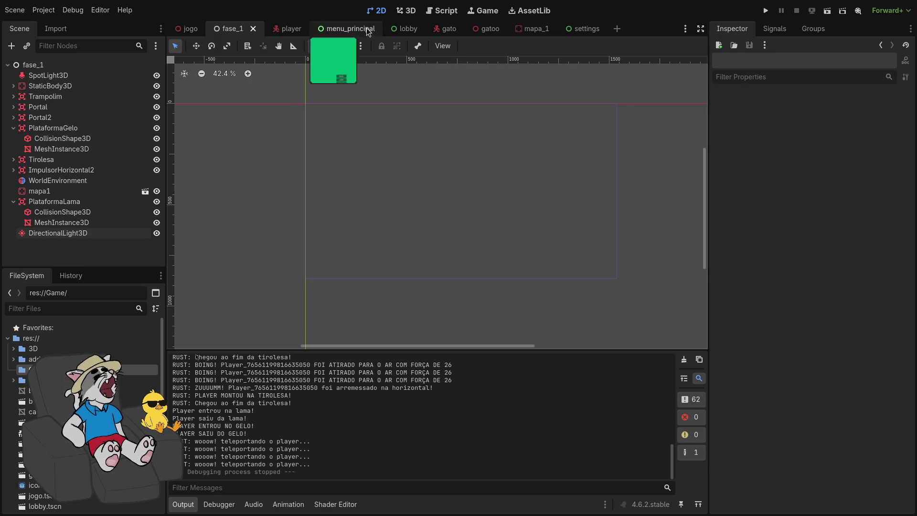
pyautogui.click(411, 13)
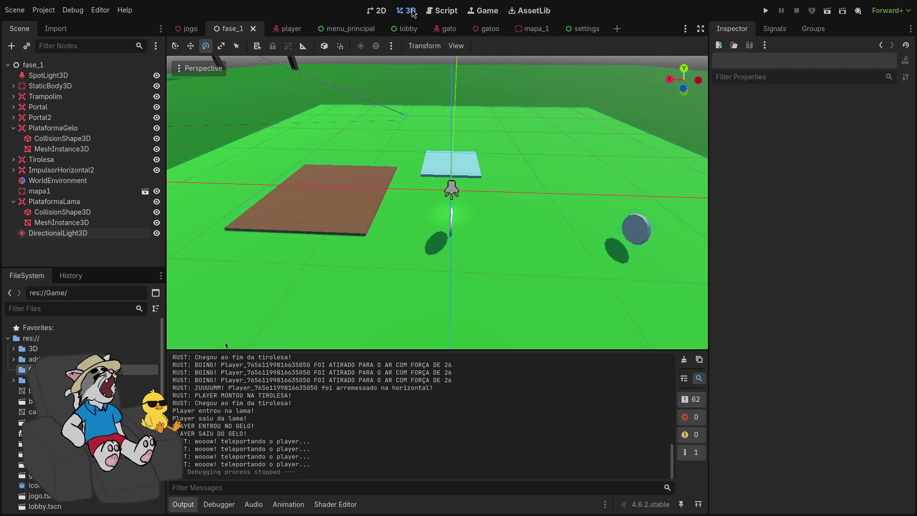
# - Settle back in 2D and open the context menu for the fase_1 root node
pyautogui.hotkey('ctrl', 'F1')
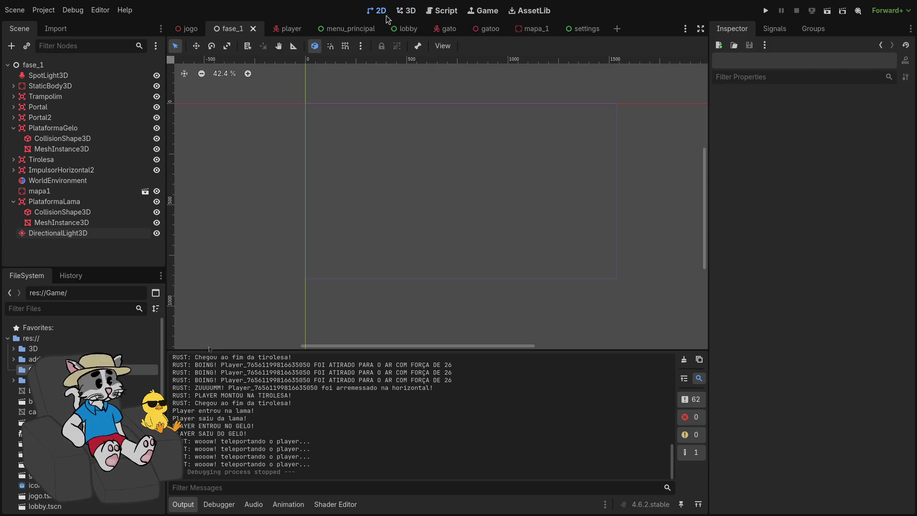
pyautogui.click(409, 13)
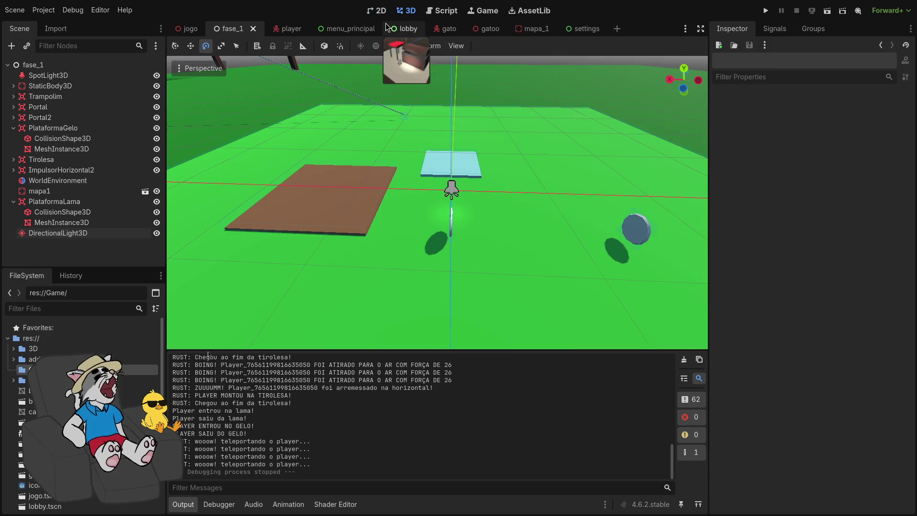
pyautogui.click(374, 15)
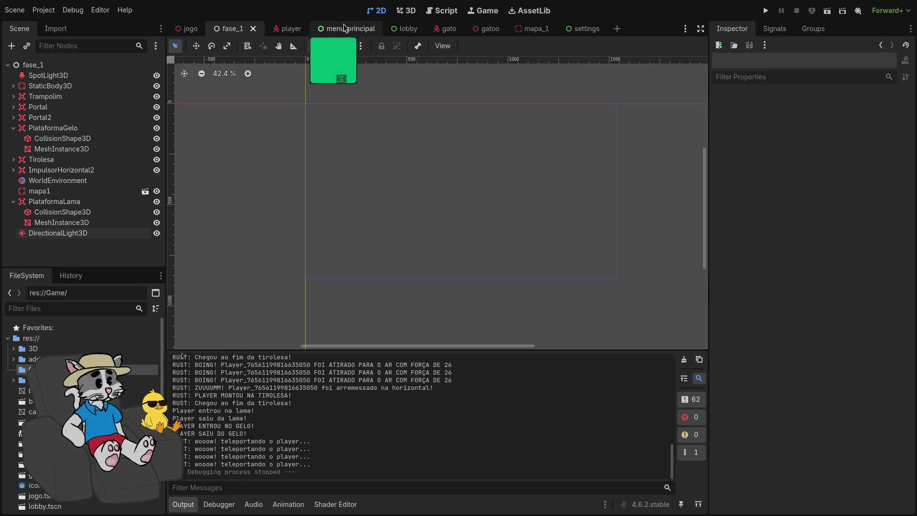
pyautogui.moveTo(292, 87)
pyautogui.mouseDown()
pyautogui.moveTo(639, 304)
pyautogui.moveTo(351, 187)
pyautogui.moveTo(307, 108)
pyautogui.mouseUp()
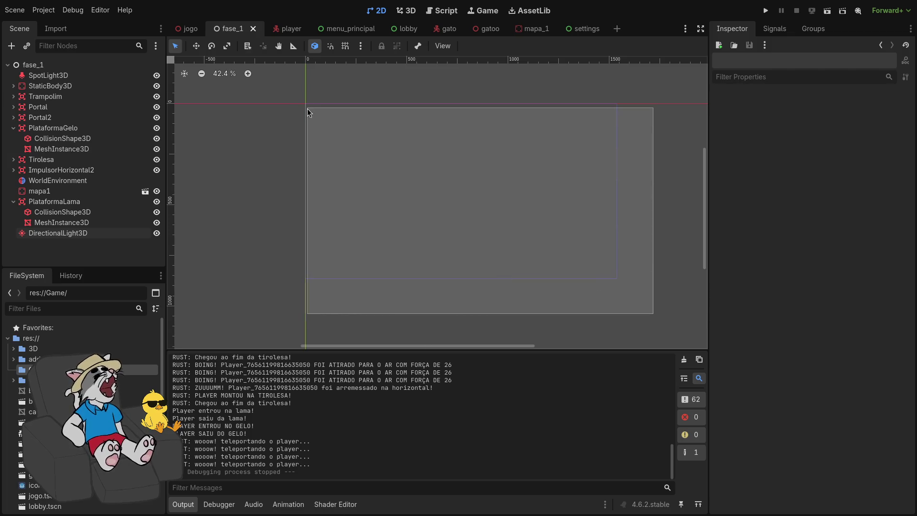
pyautogui.rightClick(70, 67)
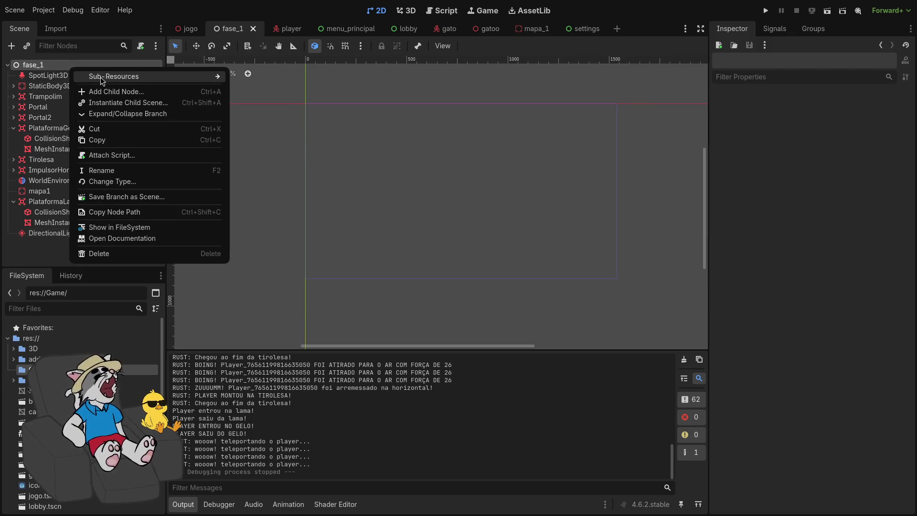
# - Add a Label child to fase_1 with text 'aaaaaaaaaaaaaaaaaaaa'
pyautogui.click(124, 93)
pyautogui.write('label')
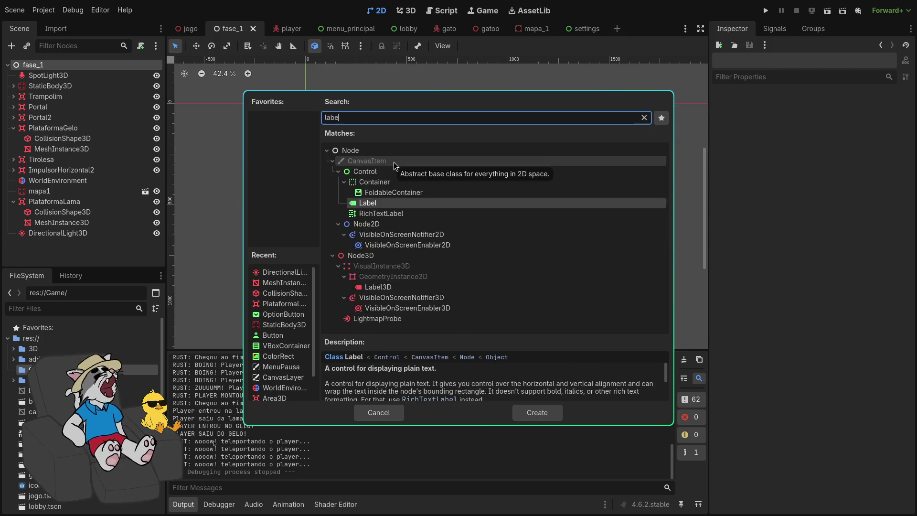
pyautogui.press('Return')
pyautogui.click(757, 153)
pyautogui.write('a')
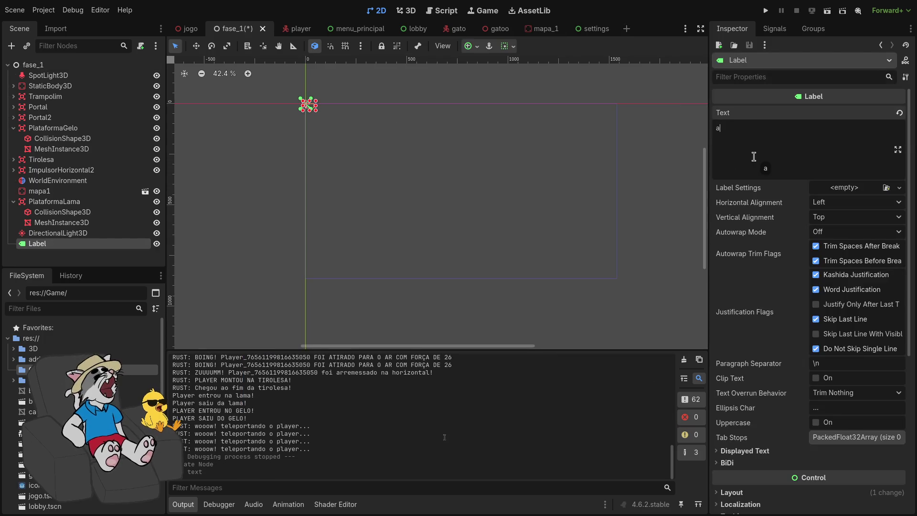
pyautogui.write('aaaaaaaaaaaaaaaaaaa')
# - Enlarge the Label, move it up and left, and run the project
pyautogui.moveTo(351, 110); pyautogui.dragTo(499, 241)
pyautogui.moveTo(402, 161)
pyautogui.mouseDown()
pyautogui.moveTo(508, 217)
pyautogui.moveTo(463, 194)
pyautogui.mouseUp()
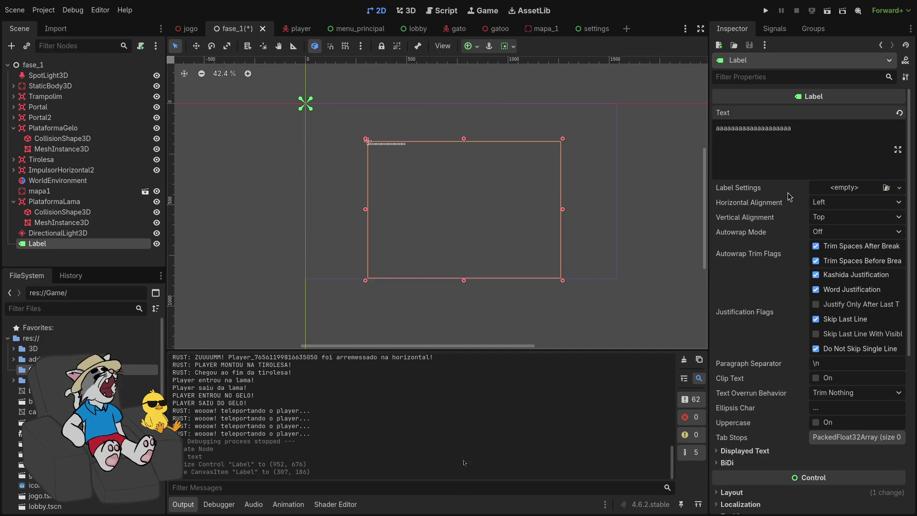
pyautogui.scroll(-5, 793, 195)
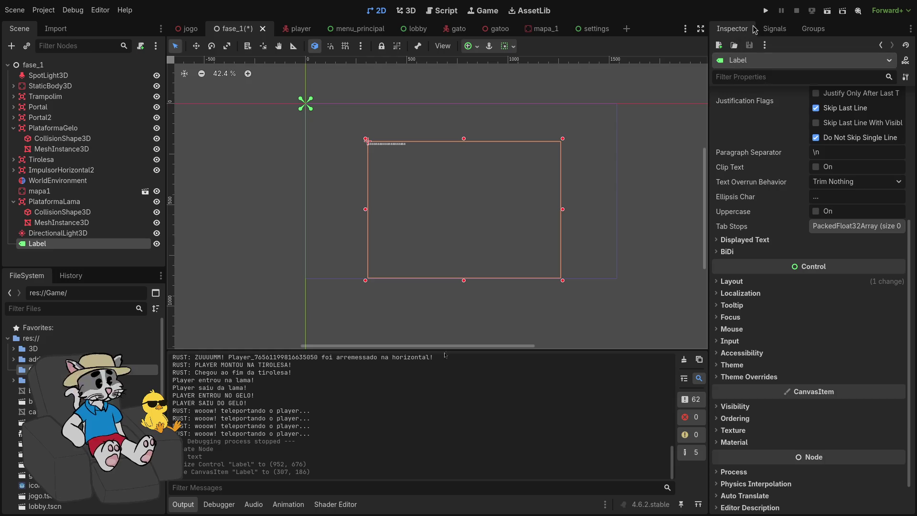
pyautogui.click(765, 11)
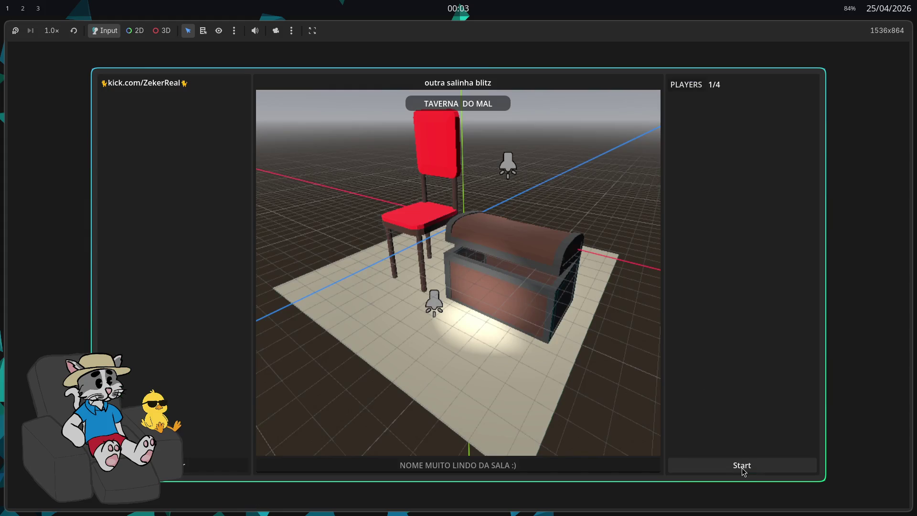
# - Host a game and walk from the room onto the light-blue platform and back
pyautogui.click(743, 462)
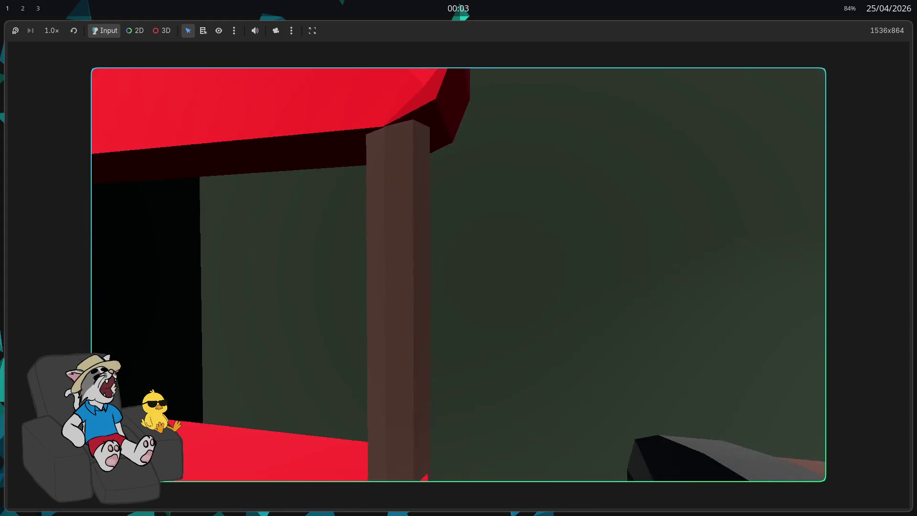
pyautogui.press('w')
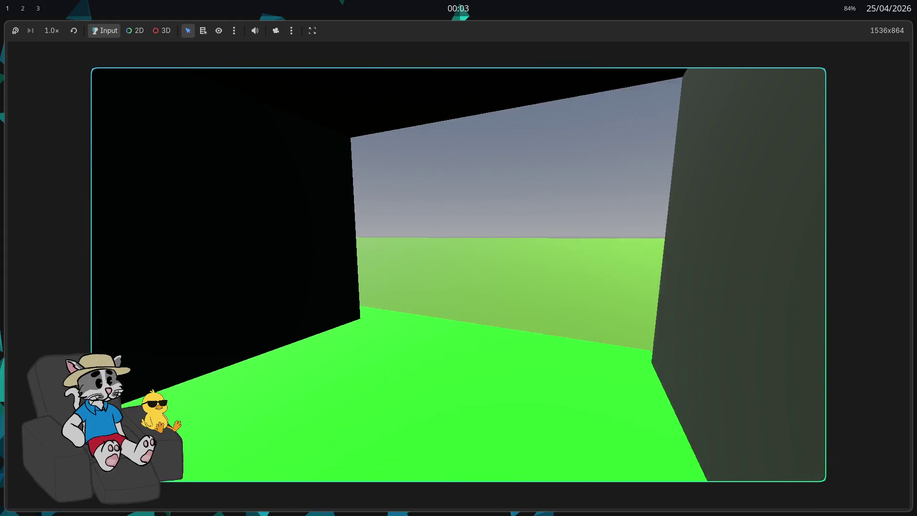
pyautogui.press('w')
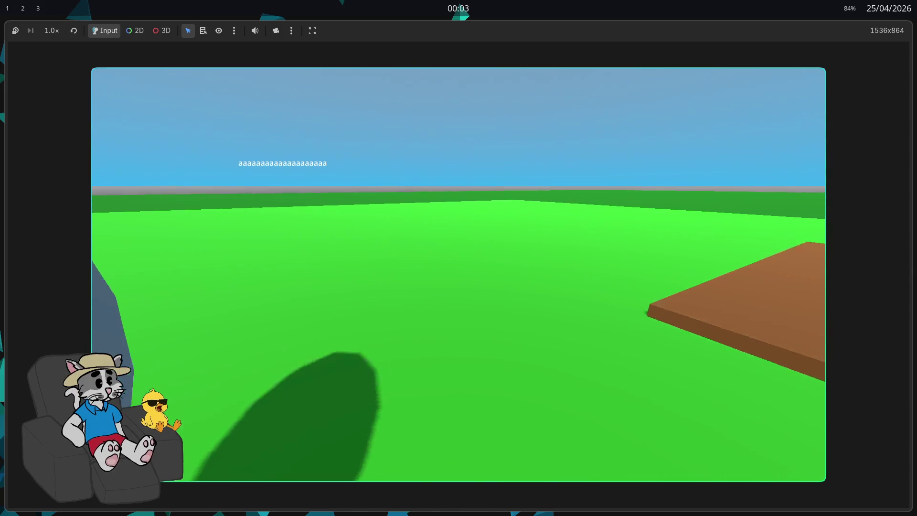
pyautogui.press('w')
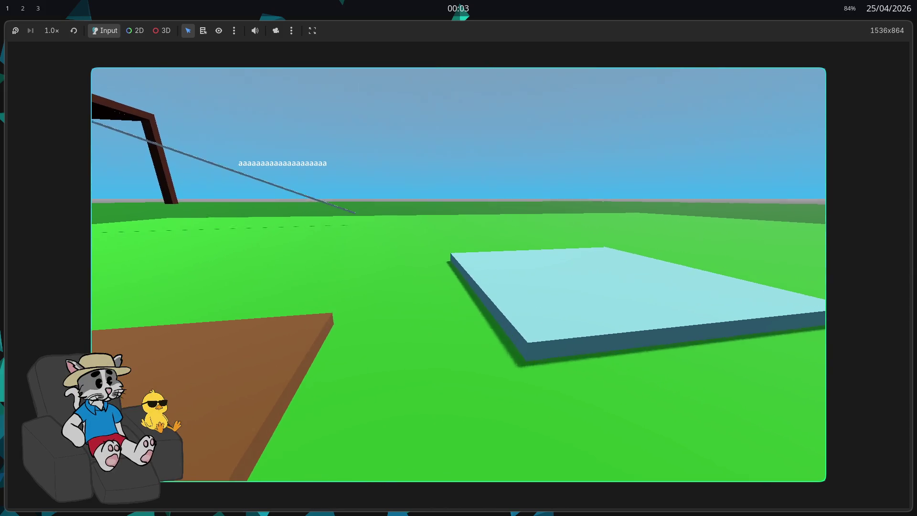
pyautogui.press('w')
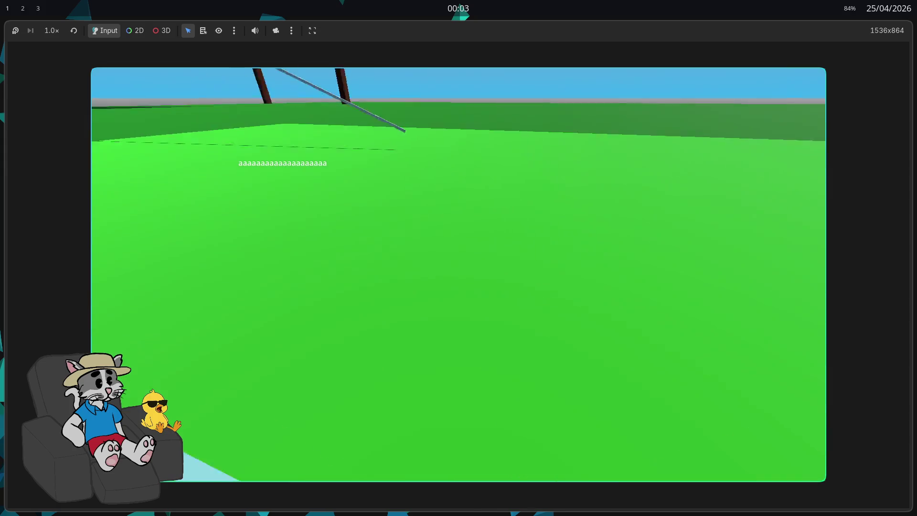
pyautogui.press('w')
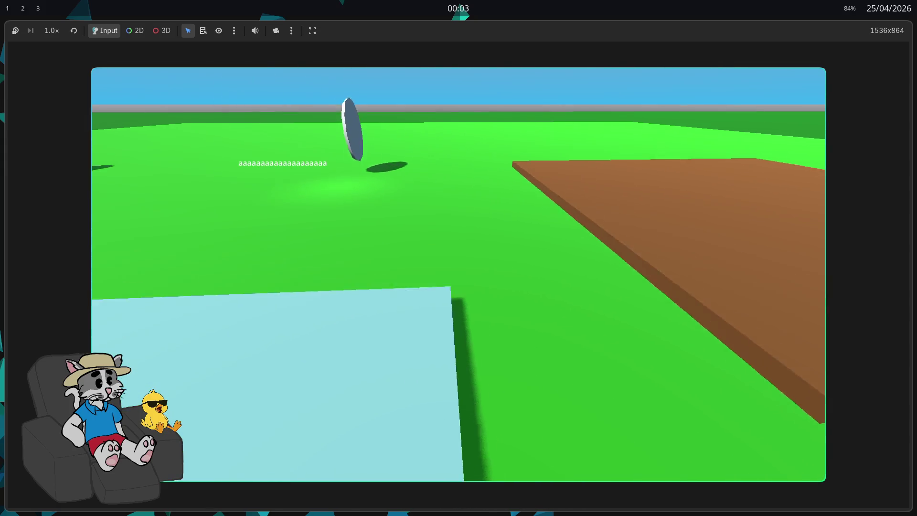
pyautogui.press('w')
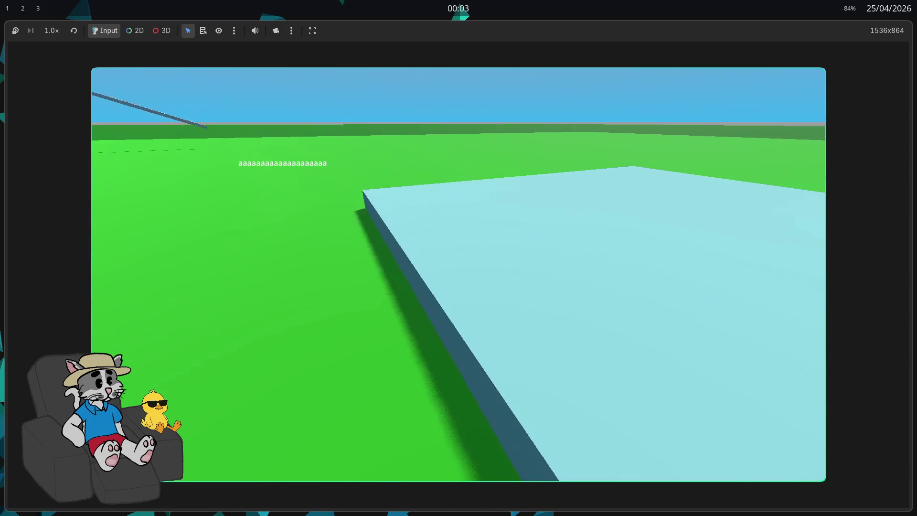
pyautogui.press('w')
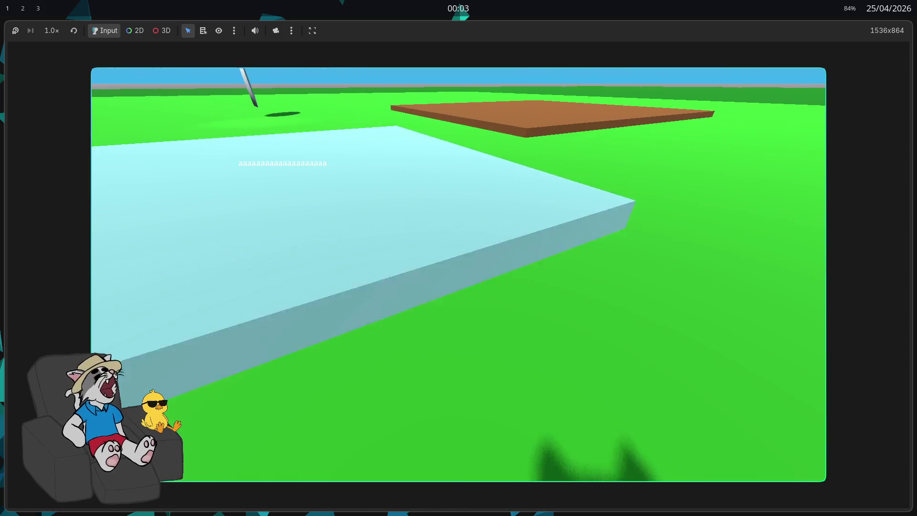
# - Walk past the discs onto the brown platform, then stop the game with F8
pyautogui.press('w')
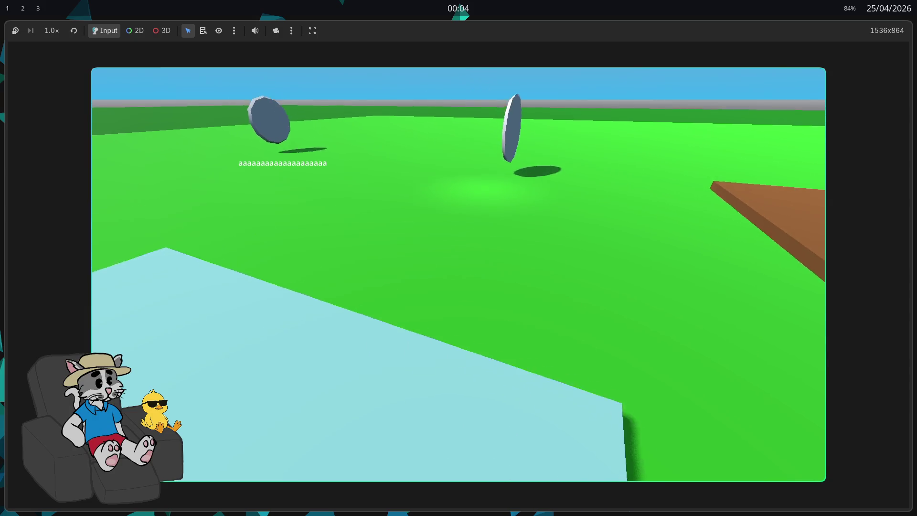
pyautogui.press('w')
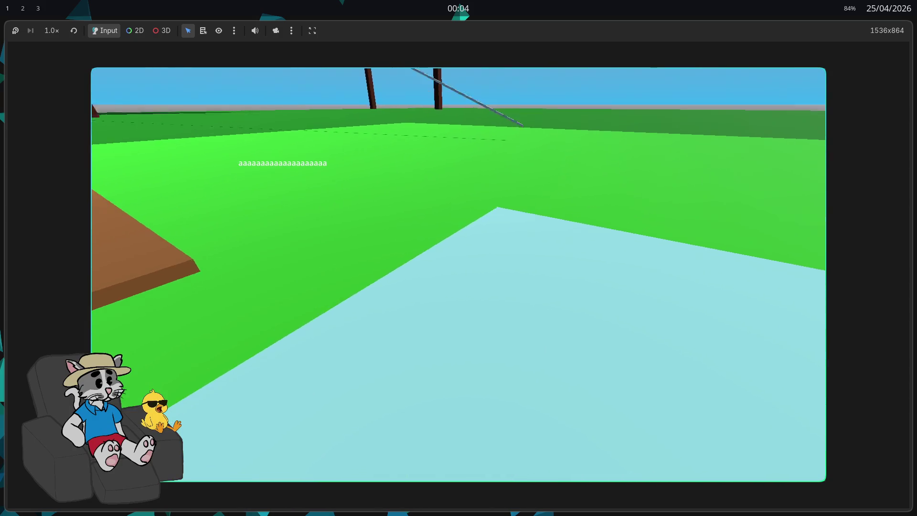
pyautogui.press('w')
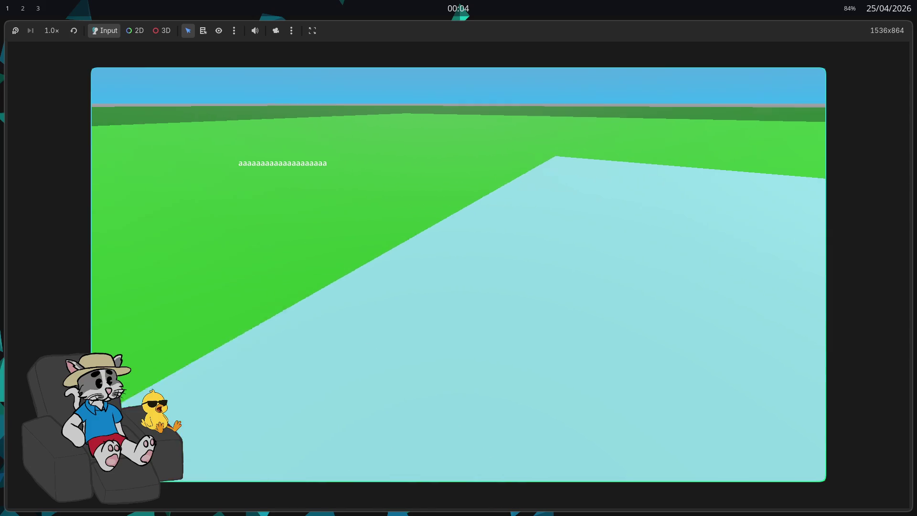
pyautogui.press('w')
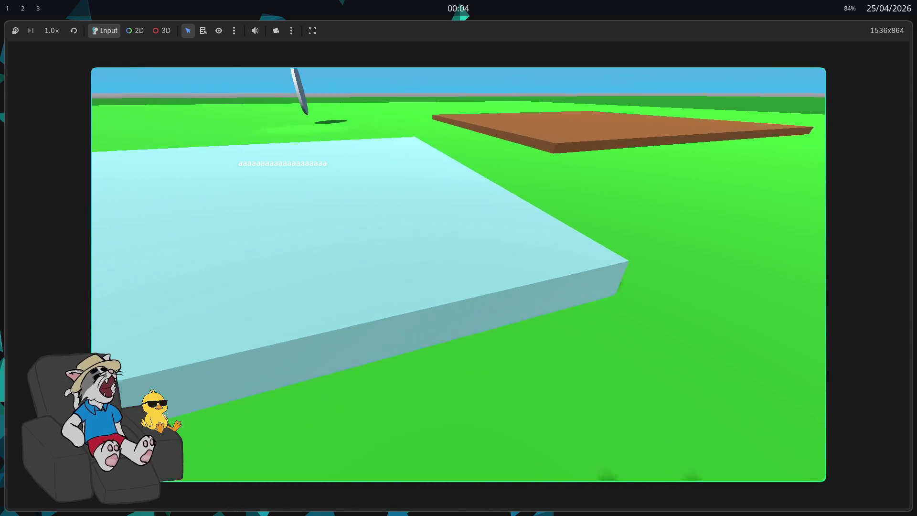
pyautogui.press('w')
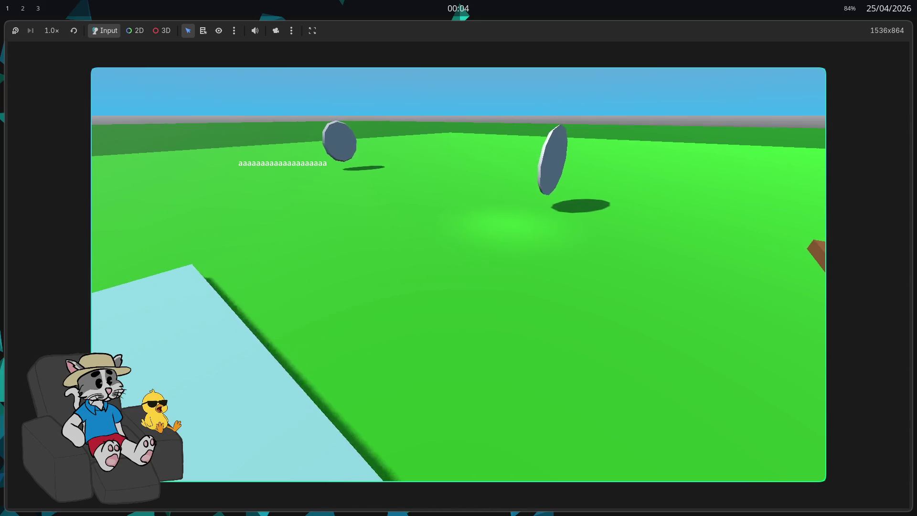
pyautogui.press('w')
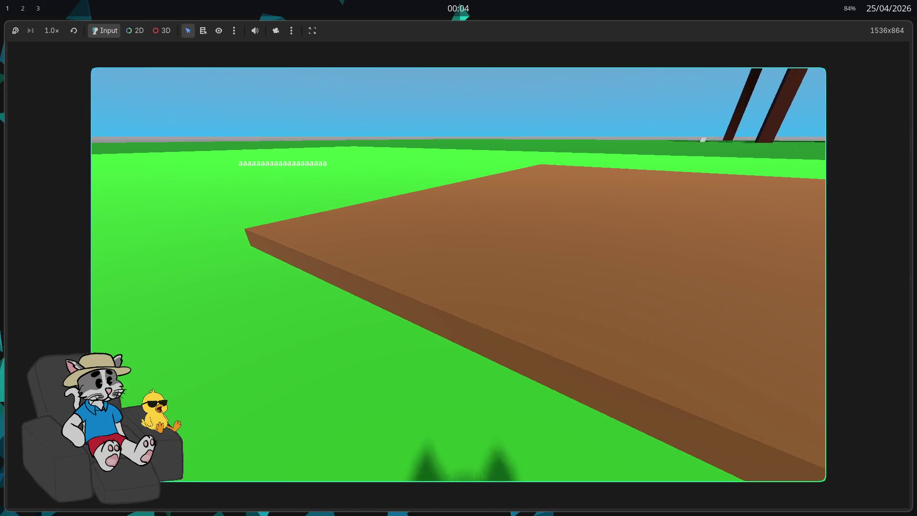
pyautogui.press('w')
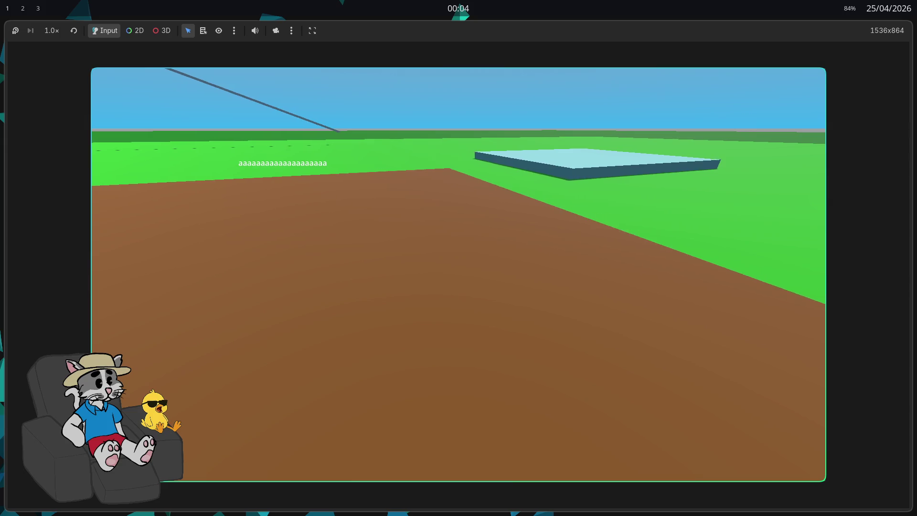
pyautogui.press('F8')
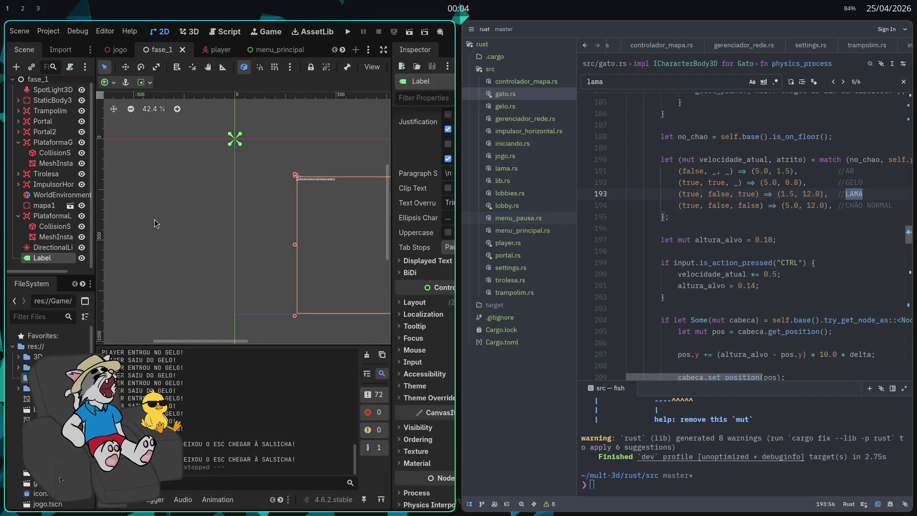
# - Undo the Label changes, run fase_1 with F6, and host and start a match
pyautogui.hotkey('ctrl', 'z')
pyautogui.hotkey('ctrl', 'z')
pyautogui.hotkey('ctrl', 'z')
pyautogui.hotkey('ctrl', 'z')
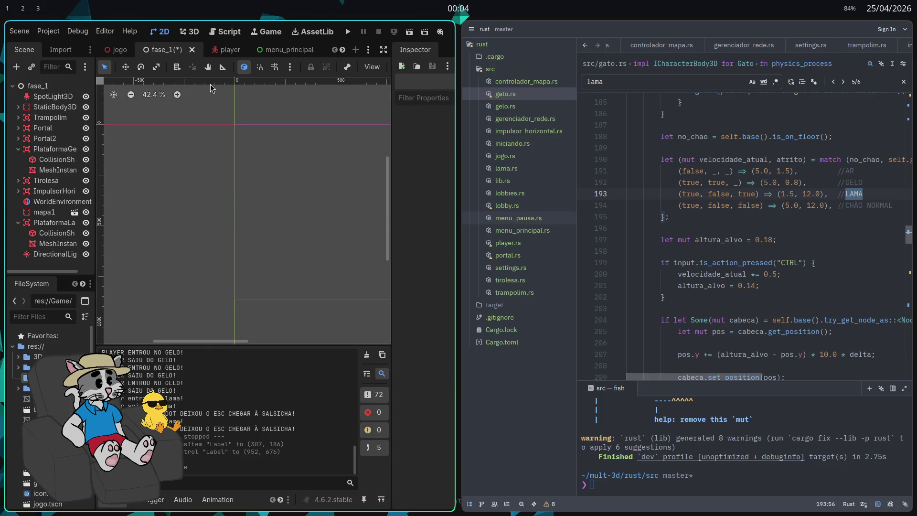
pyautogui.press('F6')
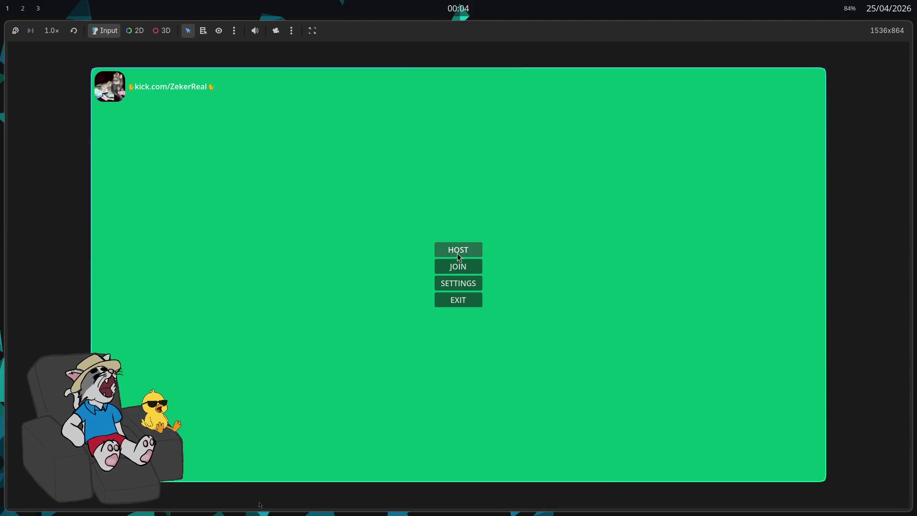
pyautogui.click(457, 249)
pyautogui.click(729, 459)
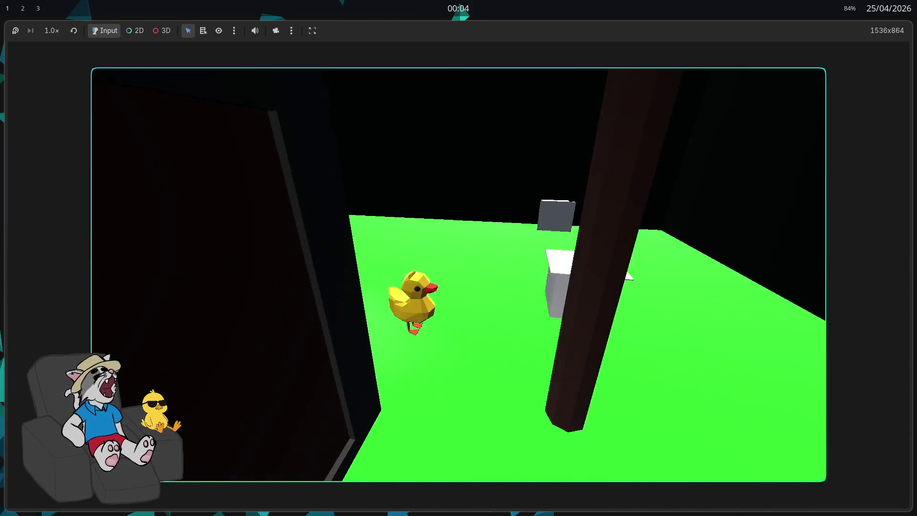
# - Open and resume the pause menu several times
pyautogui.press('Escape')
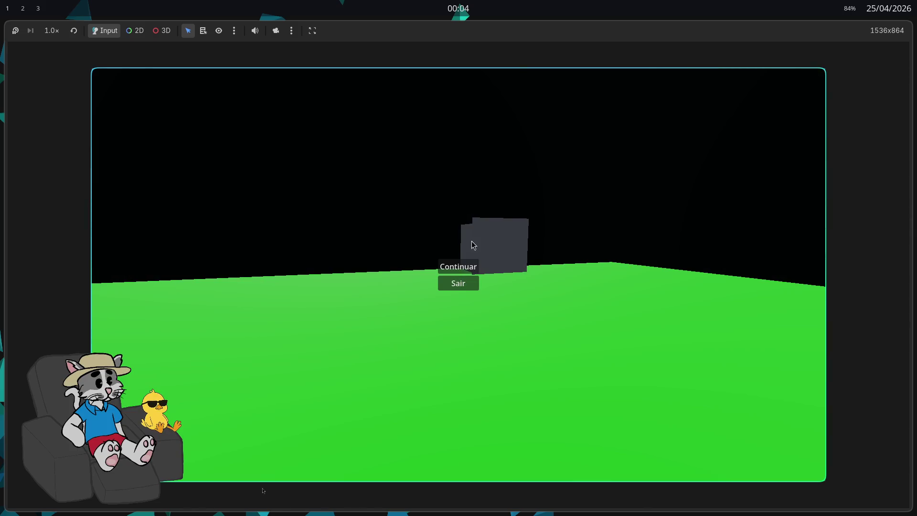
pyautogui.click(481, 266)
pyautogui.press('Escape')
pyautogui.click(472, 271)
pyautogui.press('Escape')
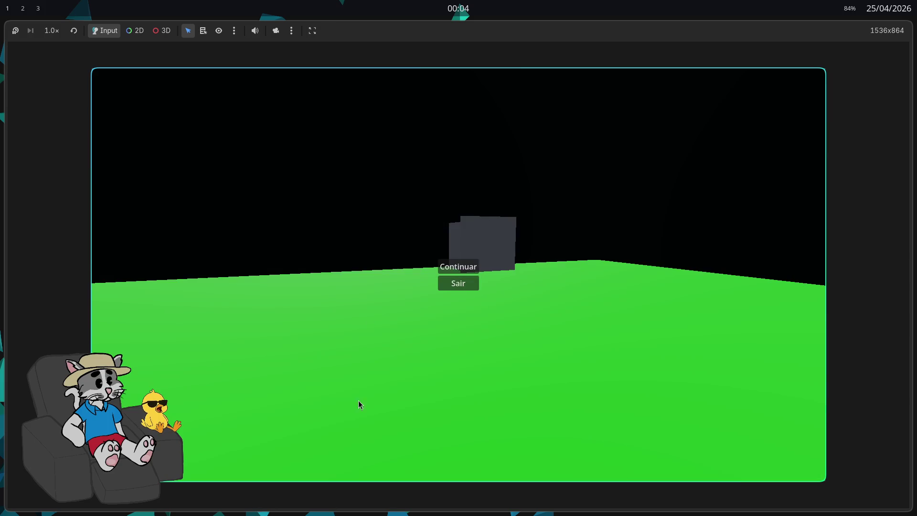
pyautogui.click(451, 268)
# - Walk out of the dark room across the field and push the white ball
pyautogui.press('w')
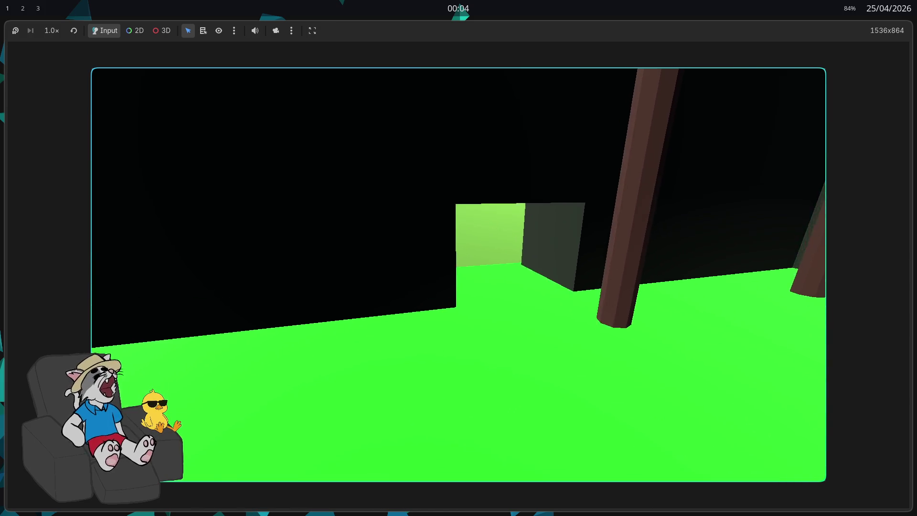
pyautogui.press('w')
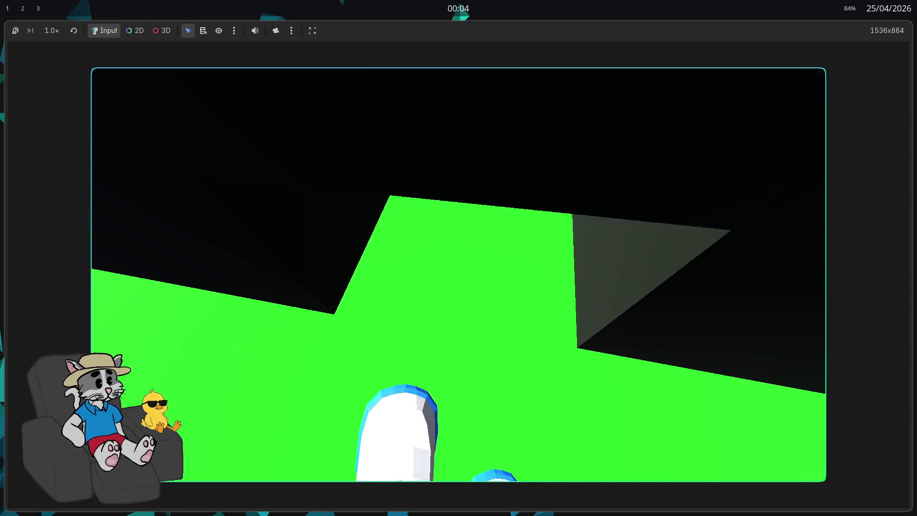
pyautogui.press('w')
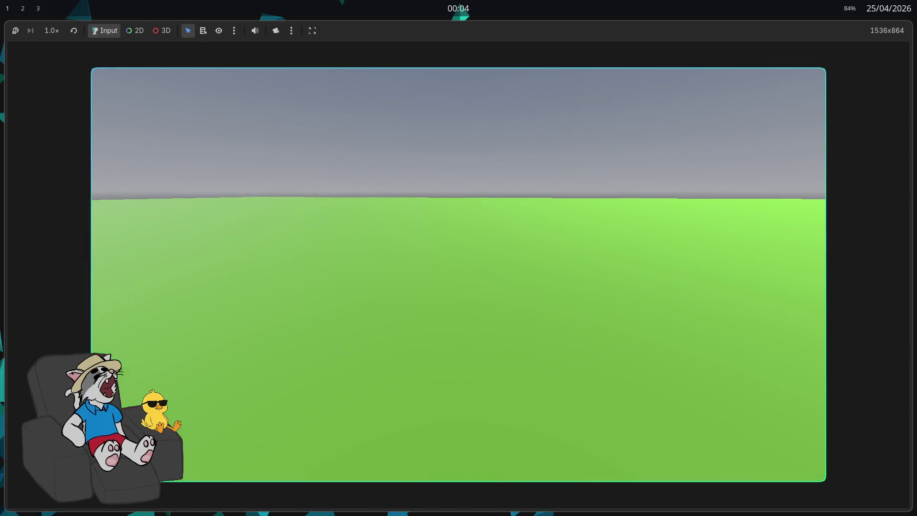
pyautogui.press('w')
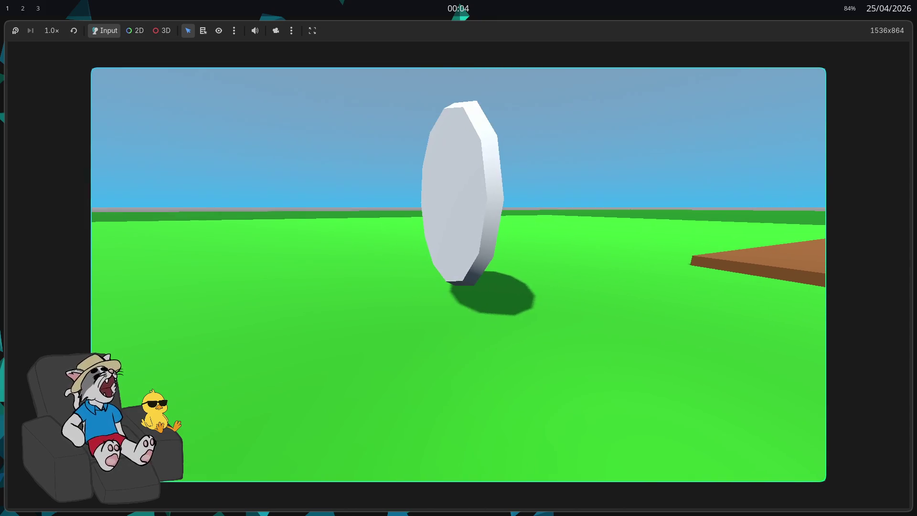
pyautogui.press('w')
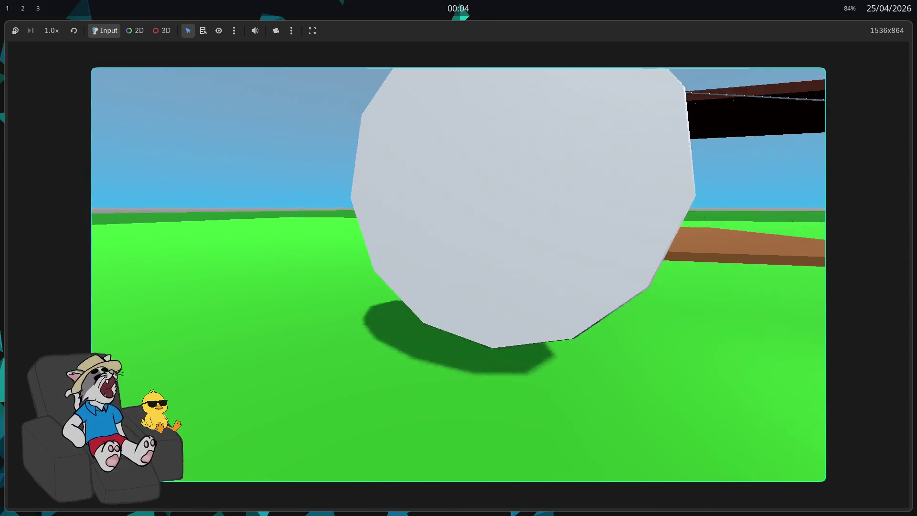
pyautogui.press('w')
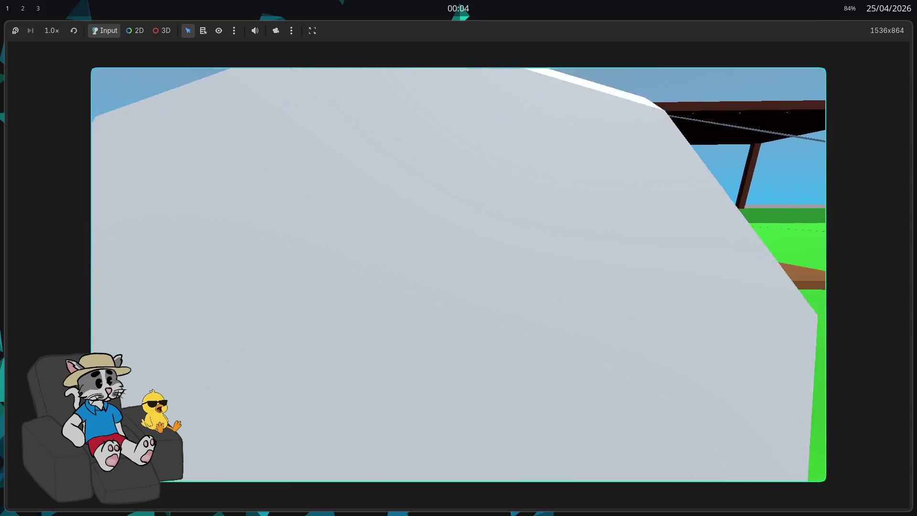
pyautogui.press('w')
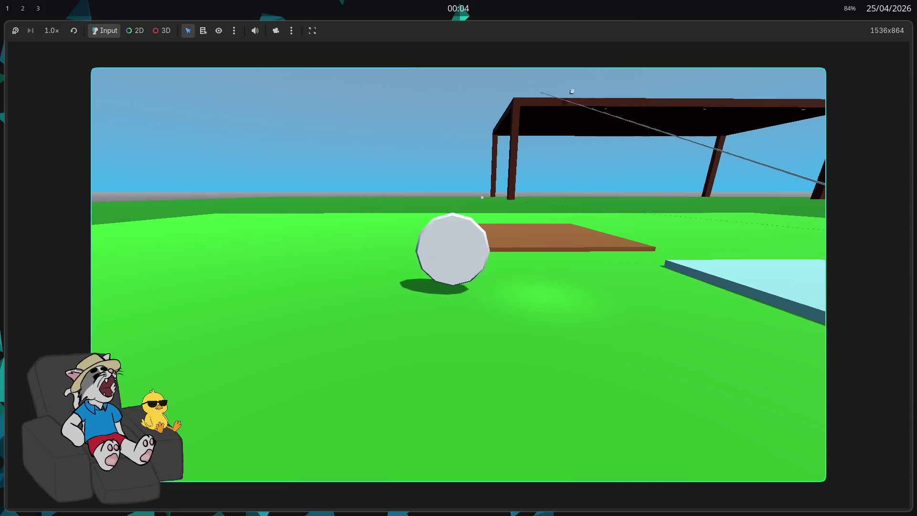
pyautogui.press('w')
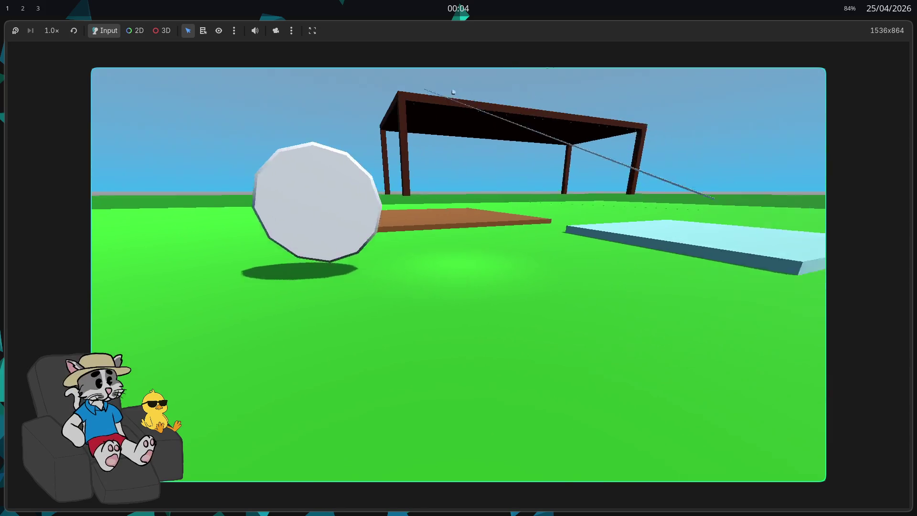
pyautogui.press('w')
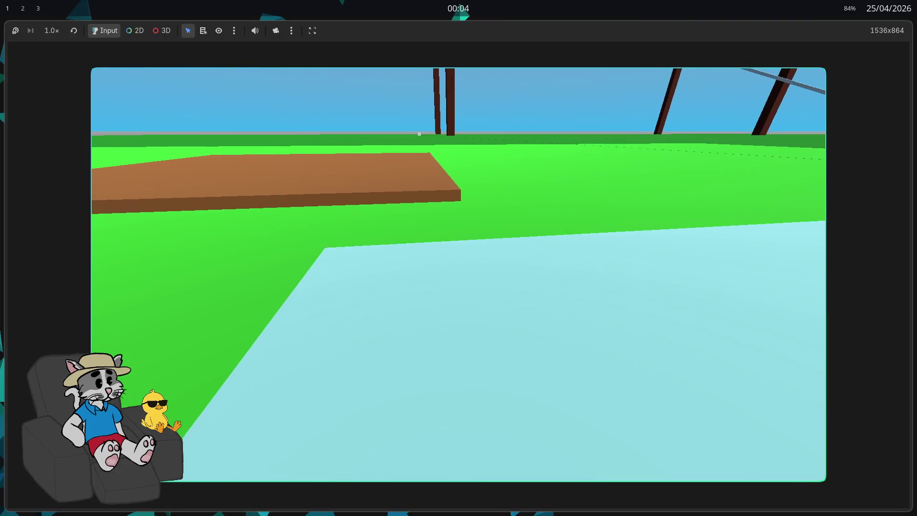
# - Cross the brown platform to the light-blue slab, stop the game, and fullscreen the editor
pyautogui.press('w')
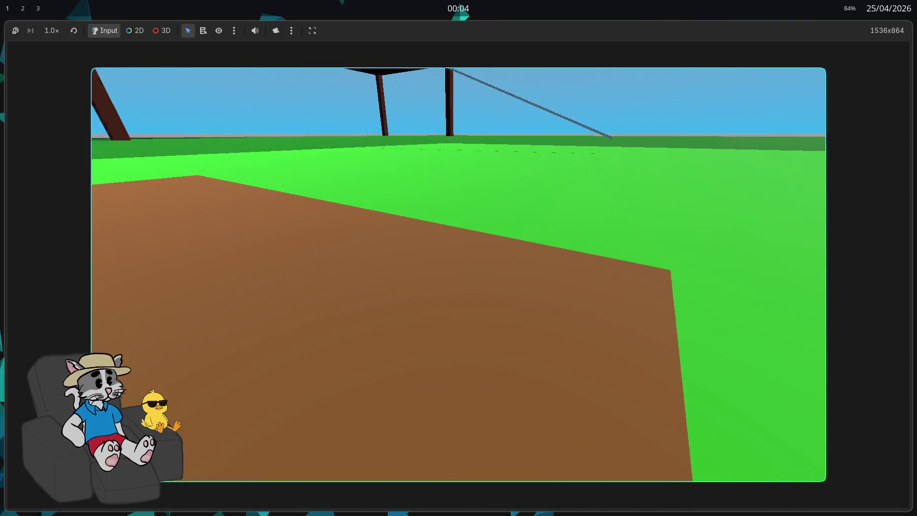
pyautogui.press('w')
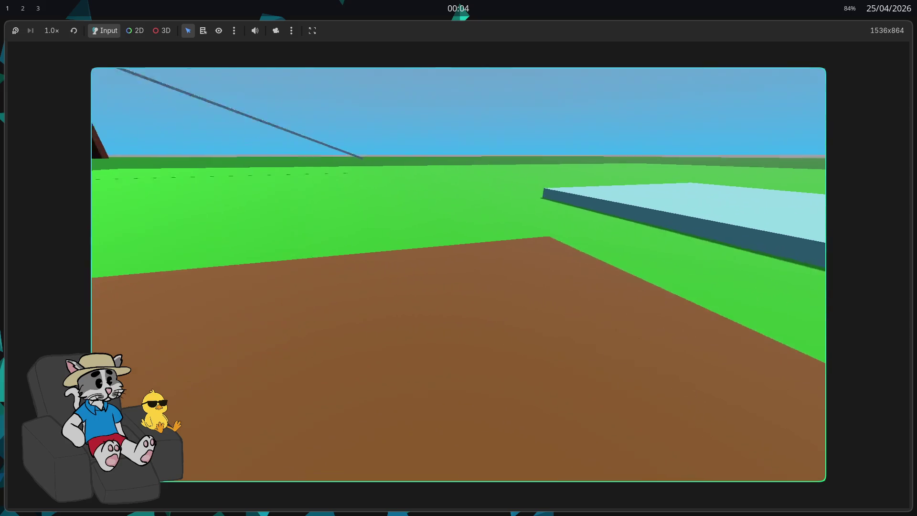
pyautogui.press('w')
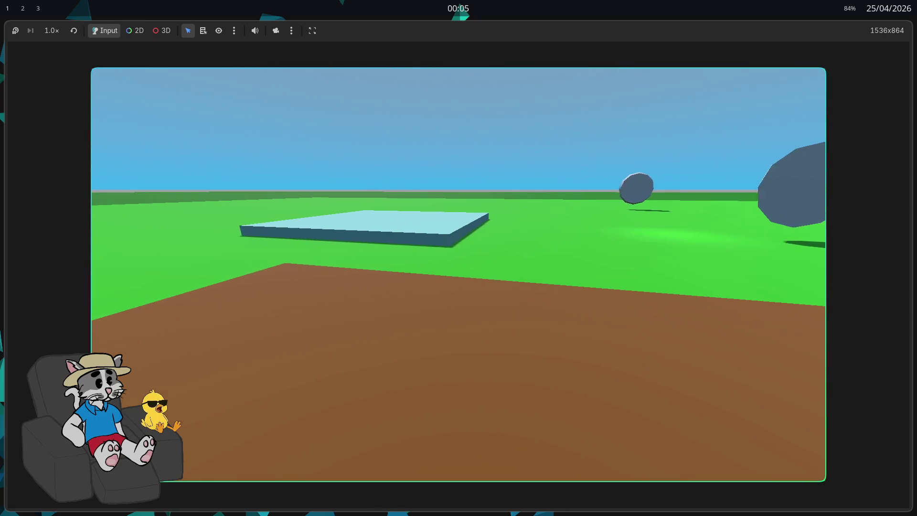
pyautogui.press('w')
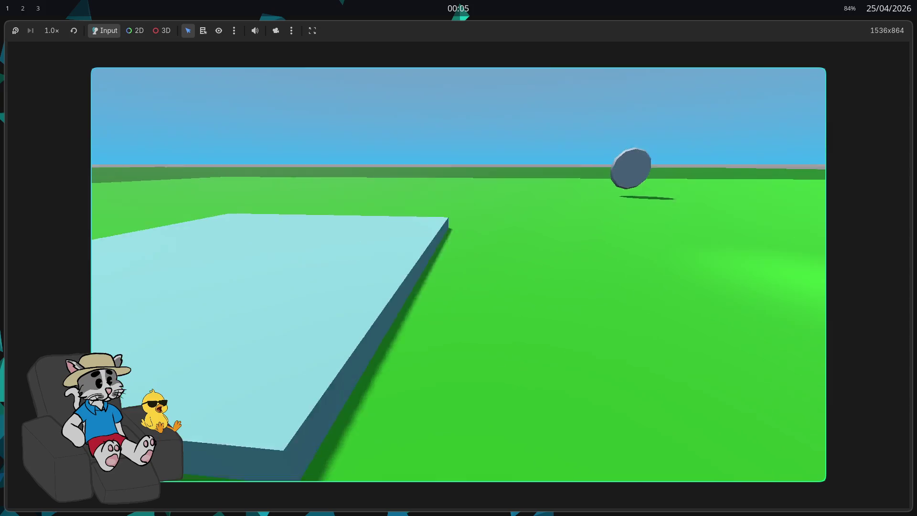
pyautogui.press('w')
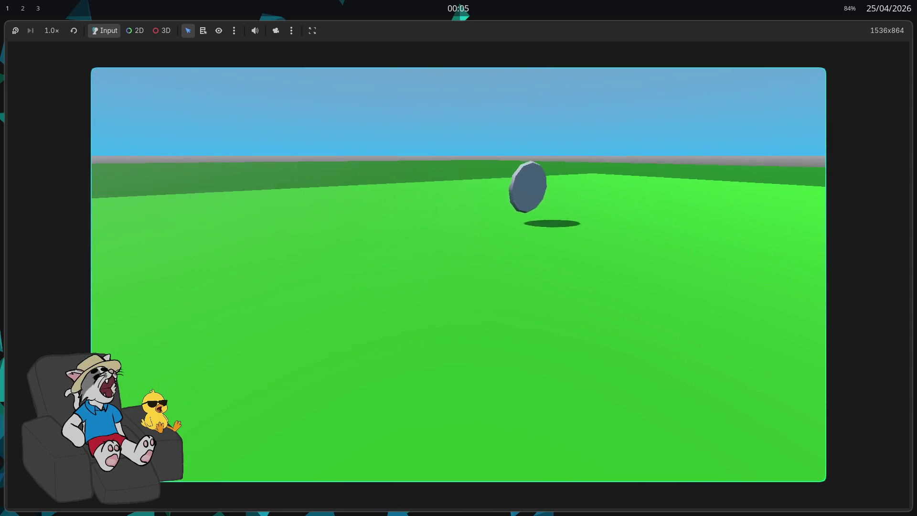
pyautogui.press('w')
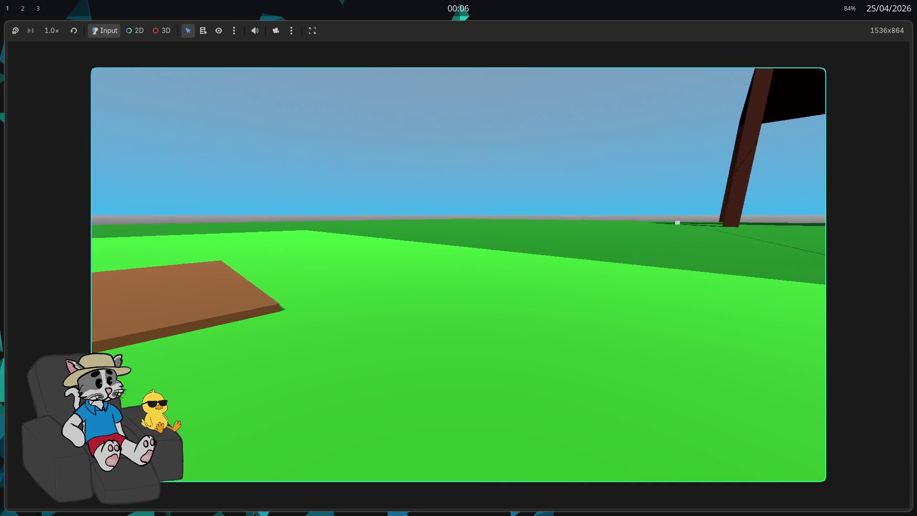
pyautogui.press('F8')
pyautogui.press('super+f')
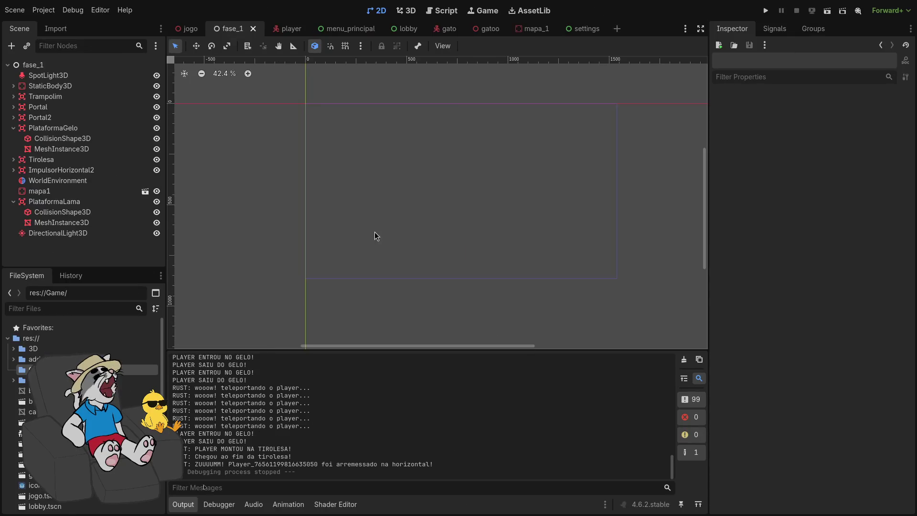
# - In the 3D view, select the light-green platform and the mapa1 ground, then deselect
pyautogui.click(409, 10)
pyautogui.scroll(-5, 472, 199)
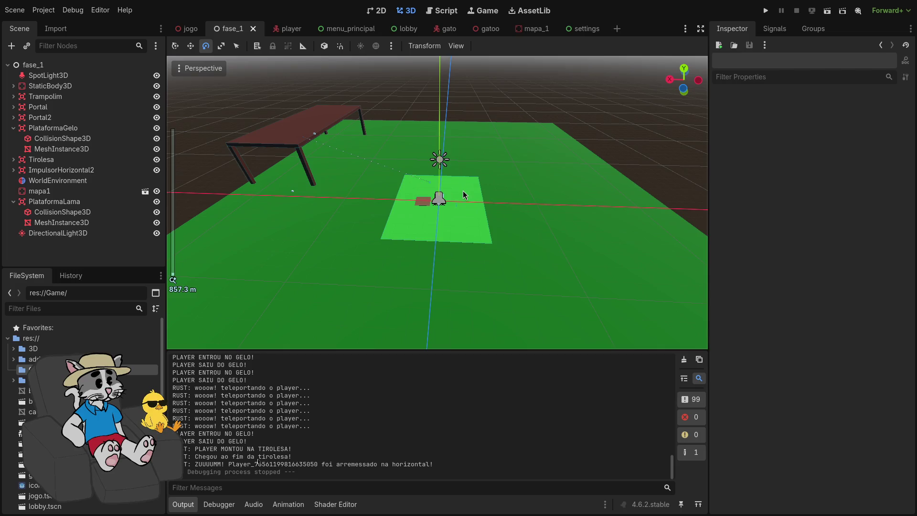
pyautogui.scroll(2, 453, 188)
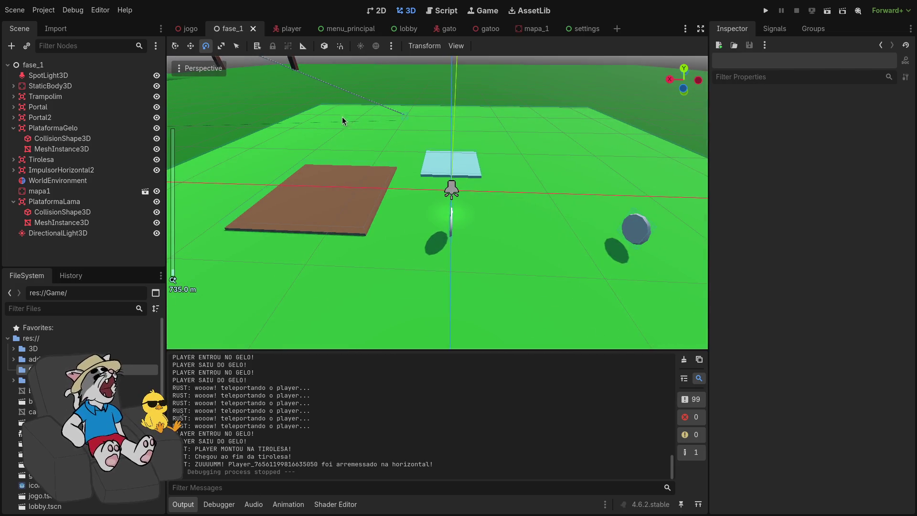
pyautogui.scroll(-5, 357, 200)
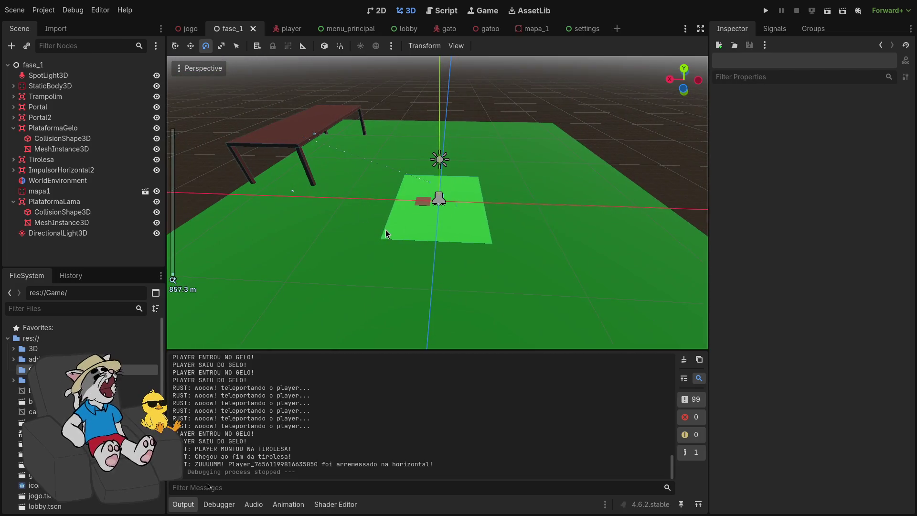
pyautogui.click(387, 234)
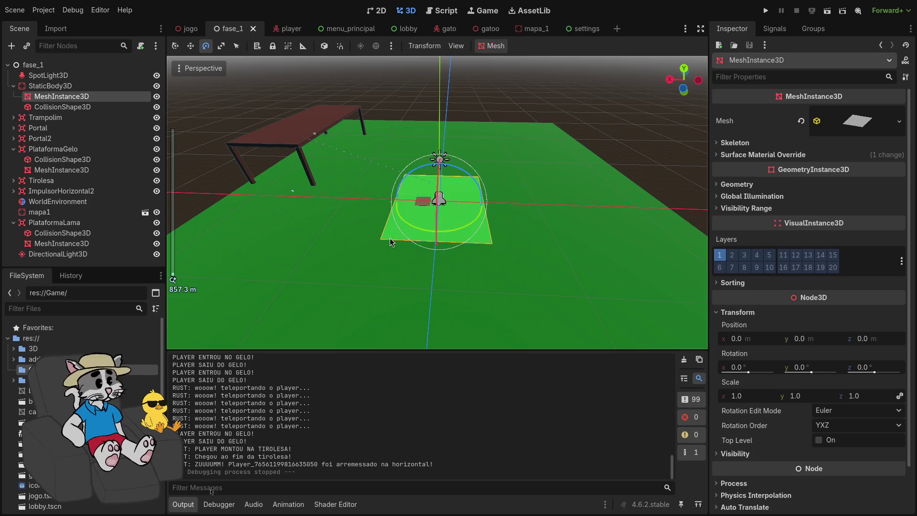
pyautogui.click(363, 219)
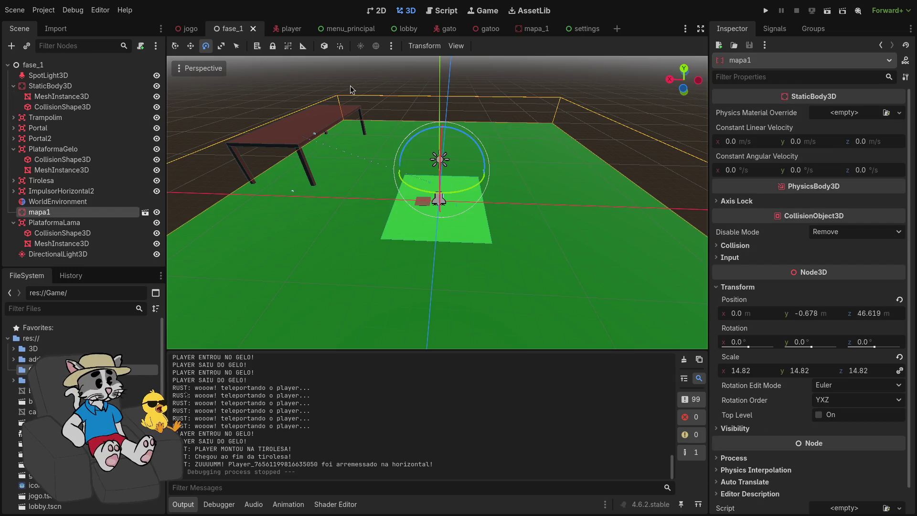
pyautogui.click(422, 162)
# - Turn on screen-space reflections (SSR) in the WorldEnvironment's environment
pyautogui.moveTo(478, 210); pyautogui.dragTo(496, 211)
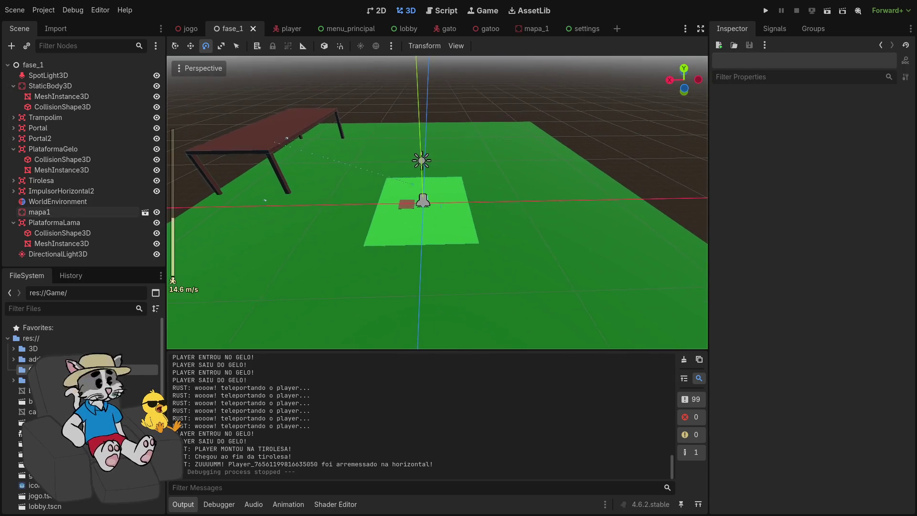
pyautogui.scroll(10, 437, 202)
pyautogui.press('w')
pyautogui.press('s')
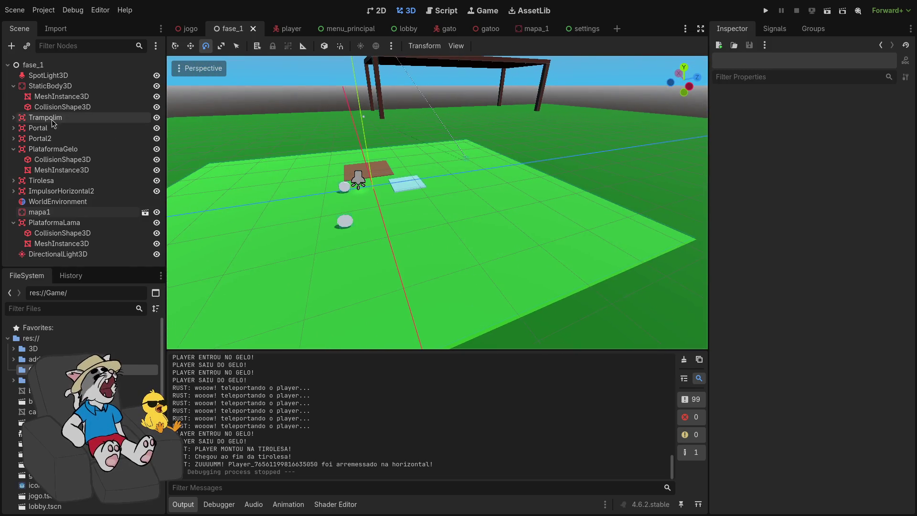
pyautogui.click(63, 202)
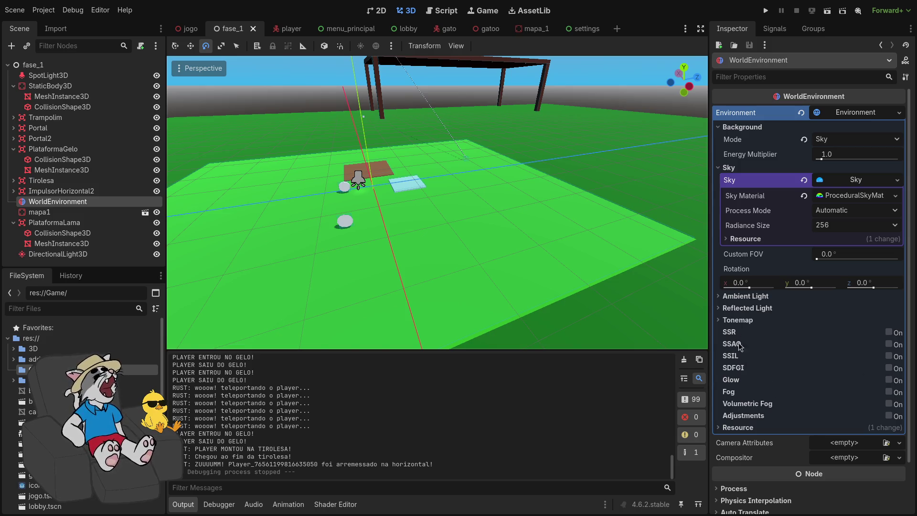
pyautogui.click(888, 333)
# - Enable SSR, SSAO, SSIL and Glow in the WorldEnvironment
pyautogui.click(889, 332)
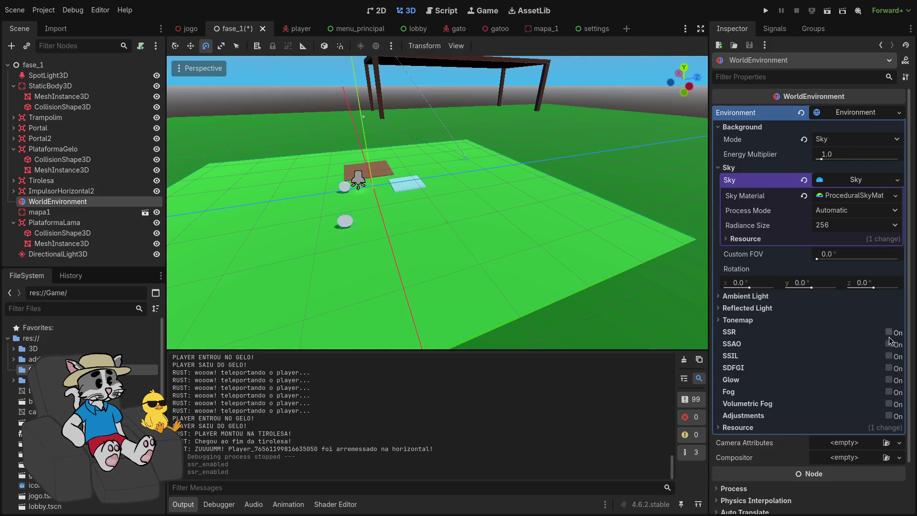
pyautogui.click(889, 355)
pyautogui.click(889, 344)
pyautogui.click(889, 331)
pyautogui.scroll(-5, 884, 371)
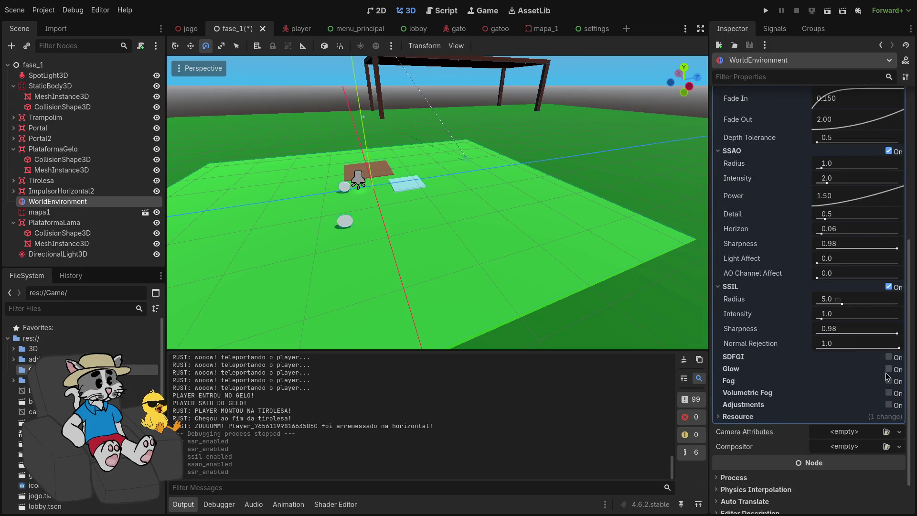
pyautogui.click(889, 370)
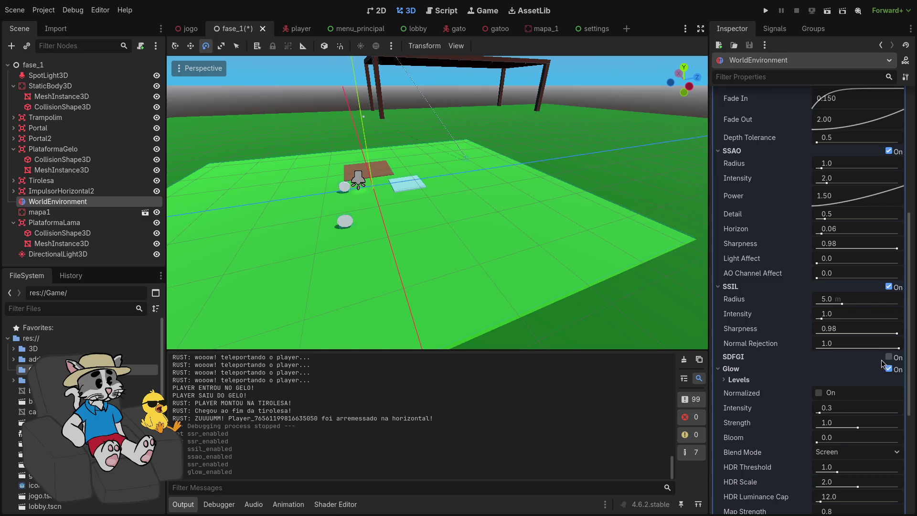
# - Enable SDFGI, Fog, Volumetric Fog and Adjustments, then run the project
pyautogui.scroll(-5, 575, 245)
pyautogui.scroll(5, 563, 257)
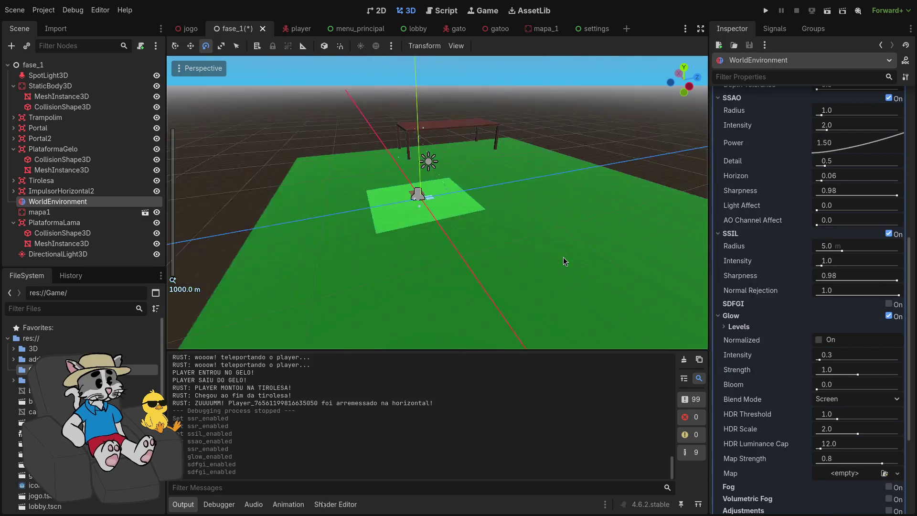
pyautogui.scroll(-2, 855, 334)
pyautogui.click(890, 303)
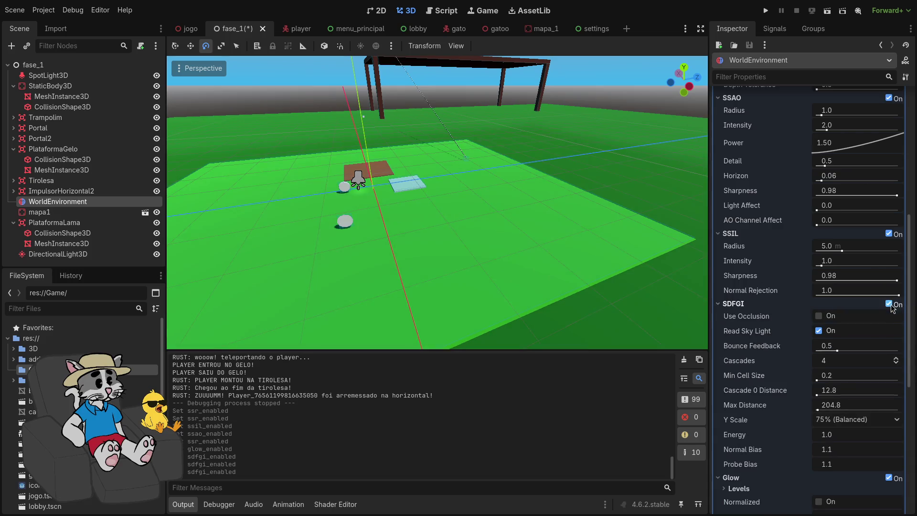
pyautogui.scroll(-8, 877, 315)
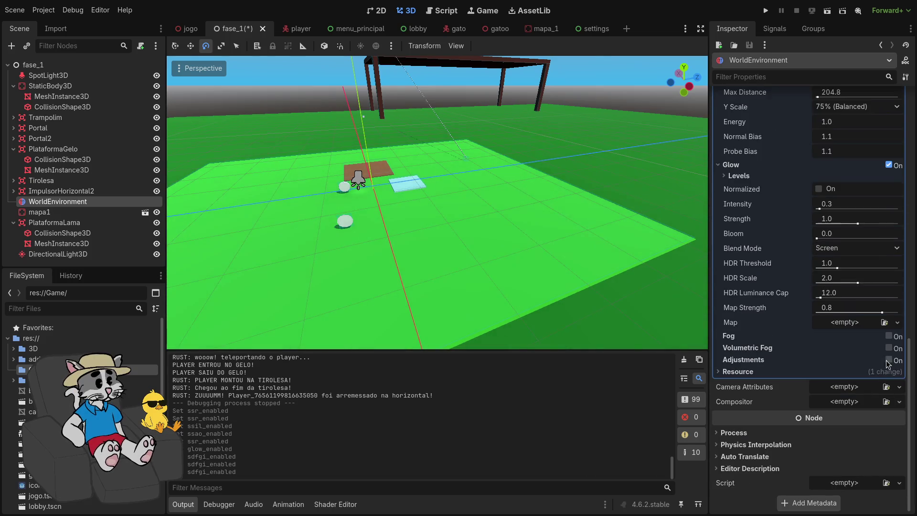
pyautogui.click(888, 336)
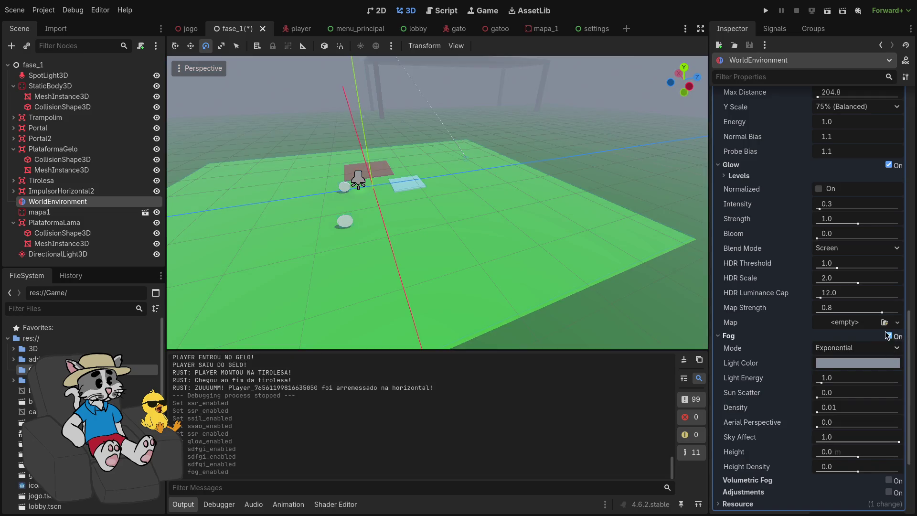
pyautogui.scroll(-3, 888, 340)
pyautogui.click(889, 349)
pyautogui.scroll(-4, 889, 363)
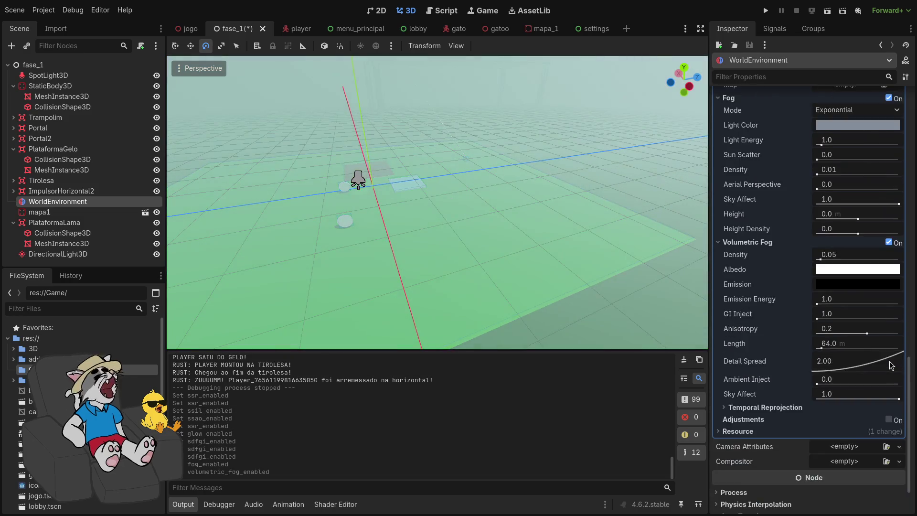
pyautogui.click(888, 360)
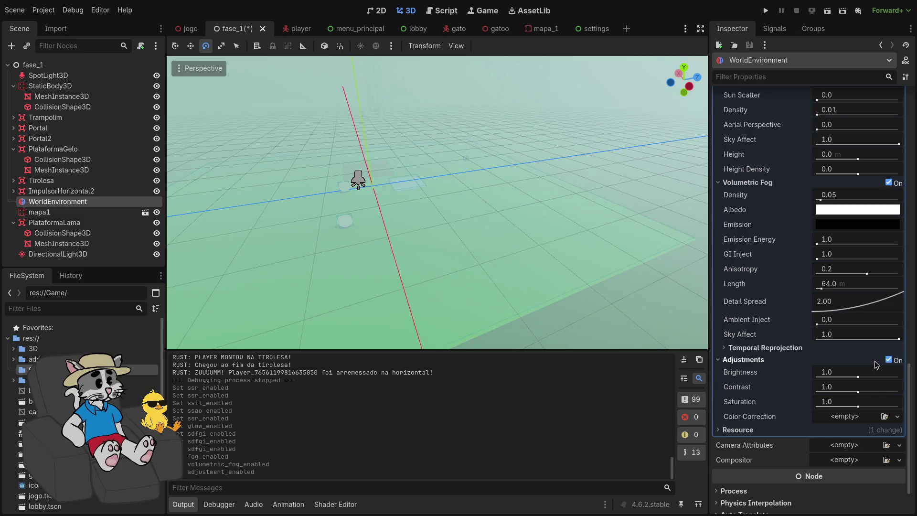
pyautogui.click(764, 11)
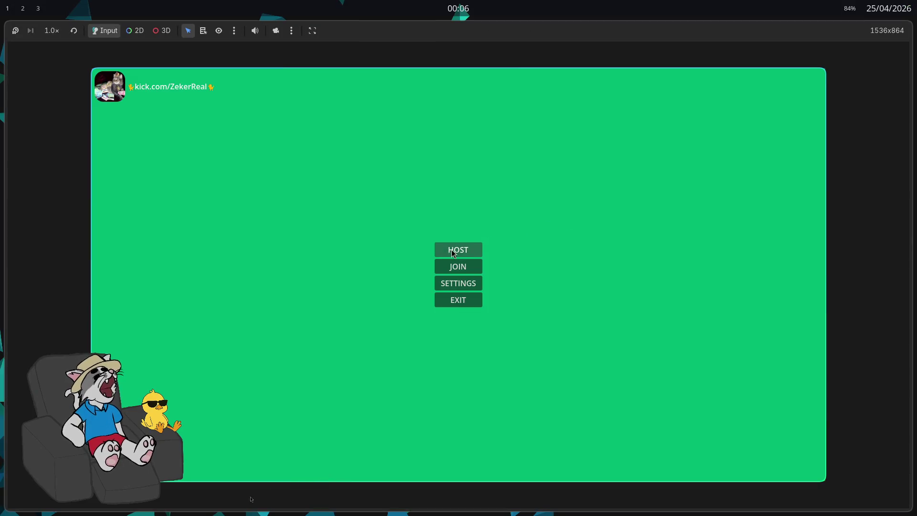
# - Host a lobby, start the match and walk out of the dark starting room
pyautogui.click(452, 251)
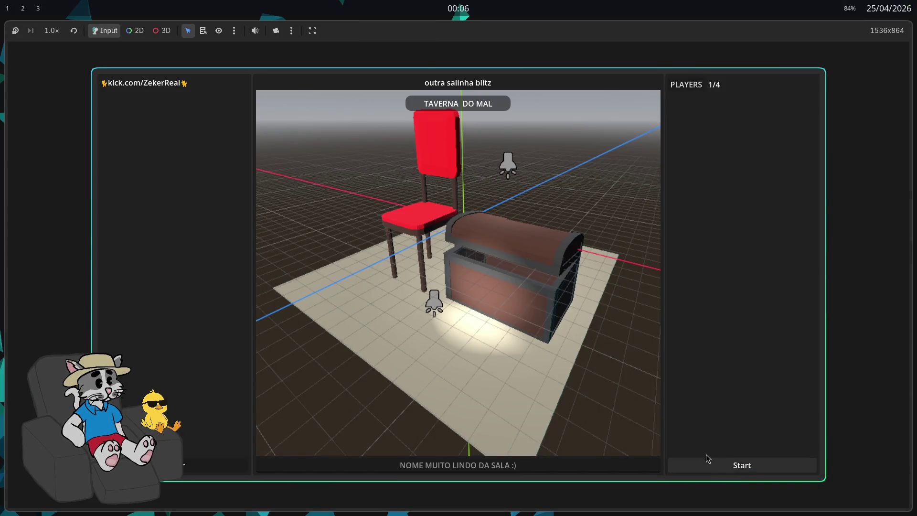
pyautogui.click(707, 462)
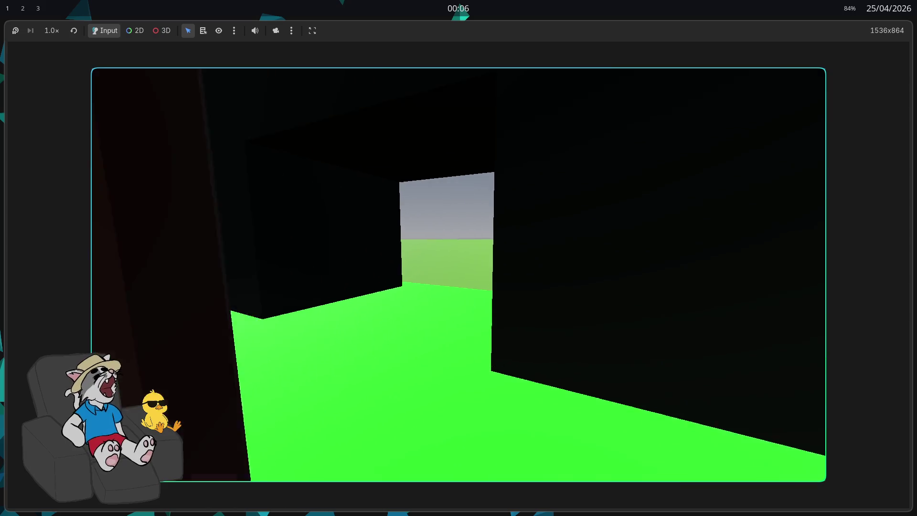
pyautogui.press('w')
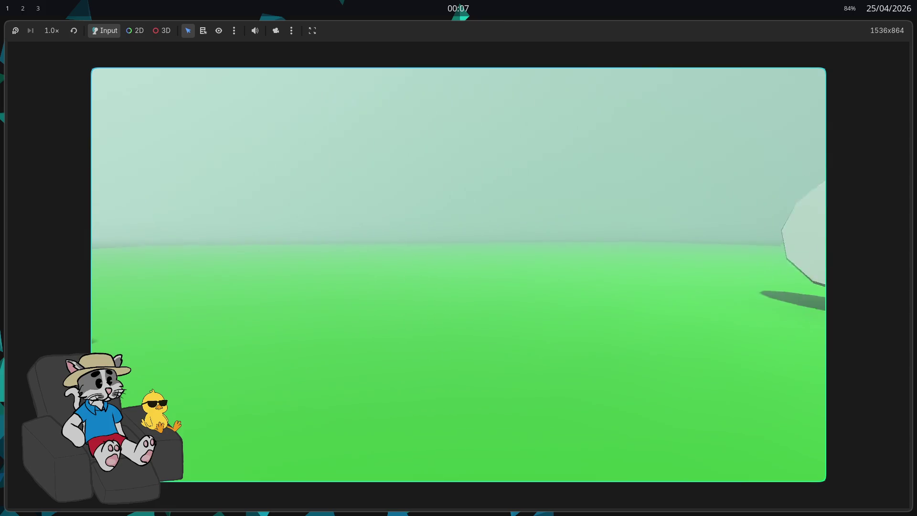
# - Walk past the floating ball across the platforms and off into the fog
pyautogui.press('w')
pyautogui.press('w')
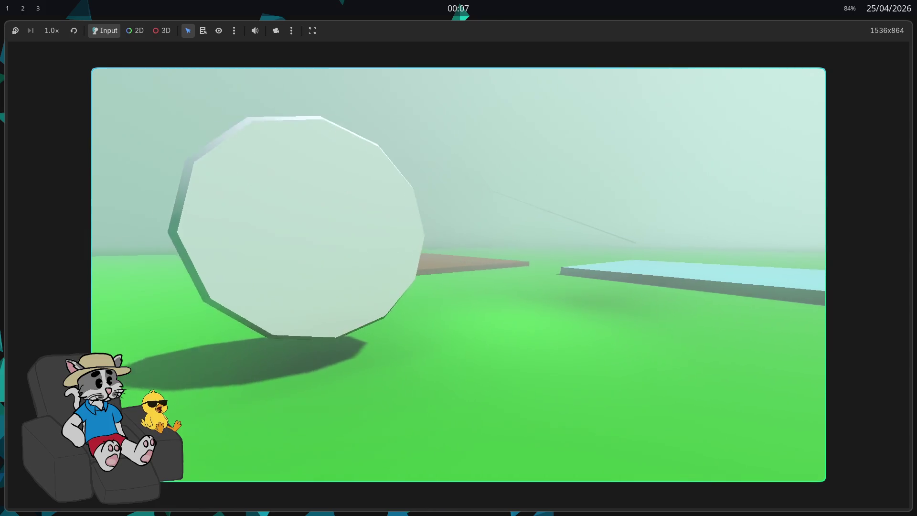
pyautogui.press('w')
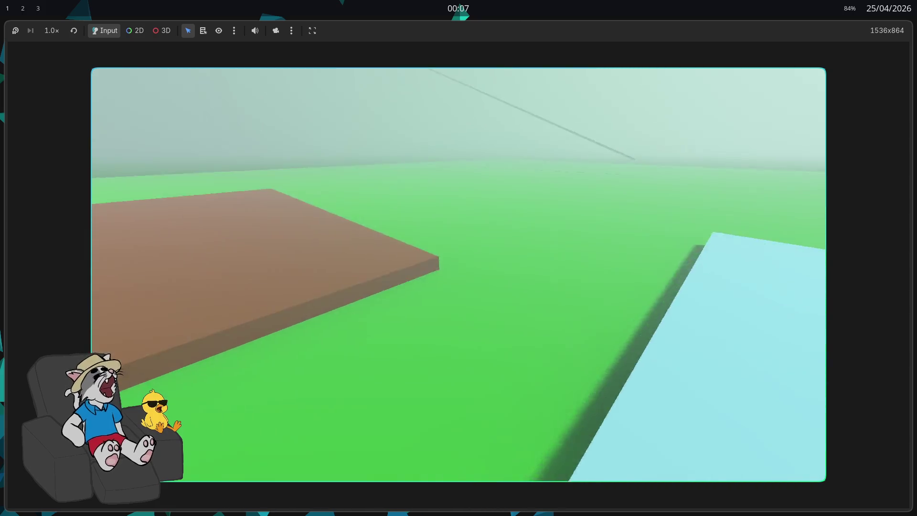
pyautogui.press('w')
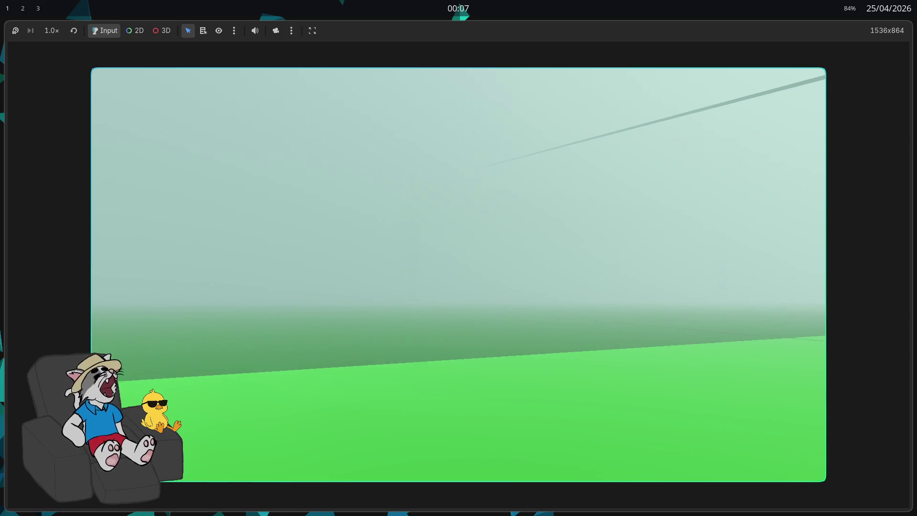
pyautogui.press('w')
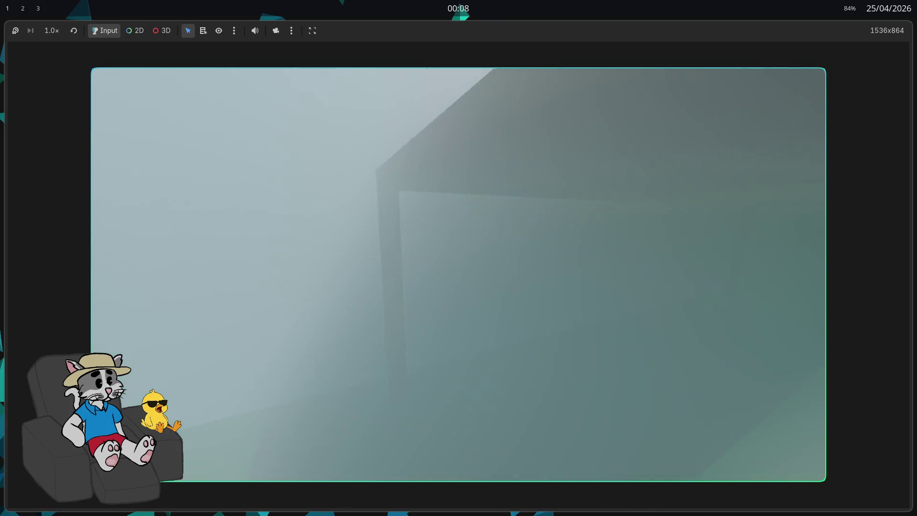
# - Close the game and undo the fog, SDFGI, glow and screen-space effect changes
pyautogui.press('super+q')
pyautogui.press('super+f')
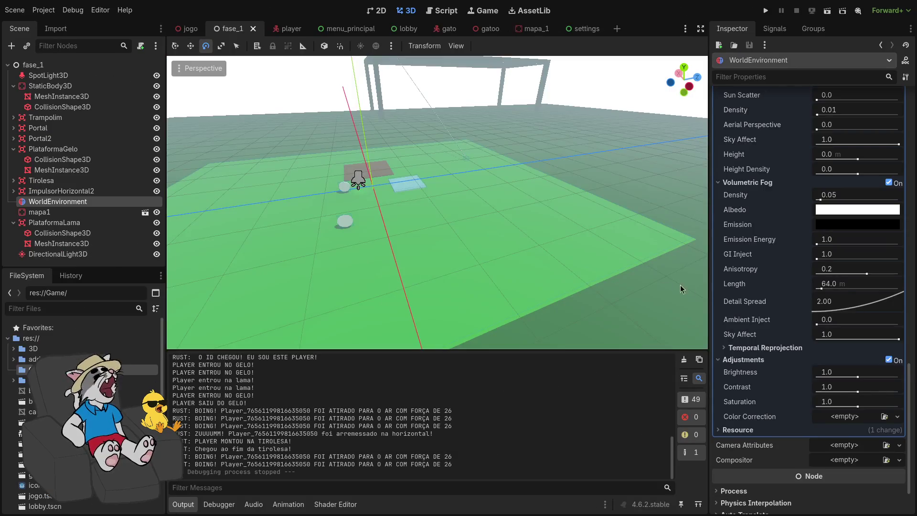
pyautogui.hotkey('ctrl', 'z')
pyautogui.hotkey('ctrl', 'z')
pyautogui.hotkey('ctrl', 'z')
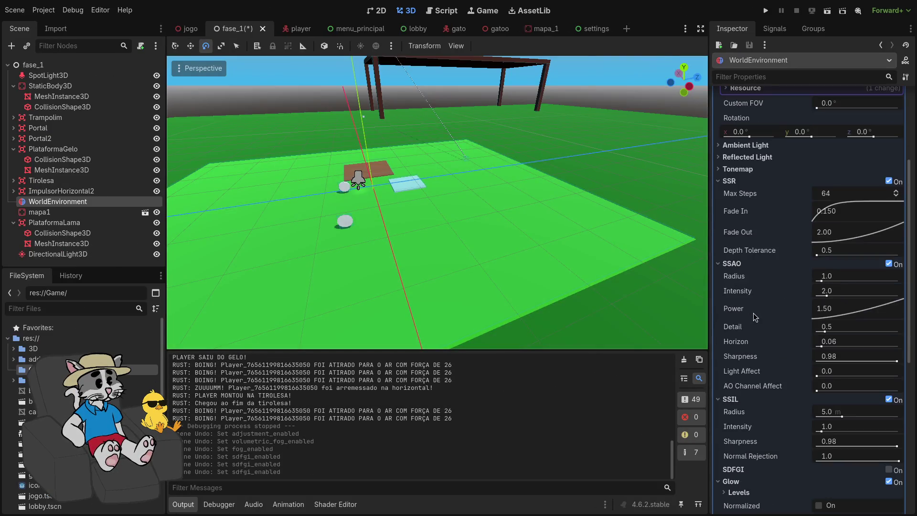
pyautogui.hotkey('ctrl', 'z')
pyautogui.hotkey('ctrl', 'z')
pyautogui.hotkey('ctrl', 'z')
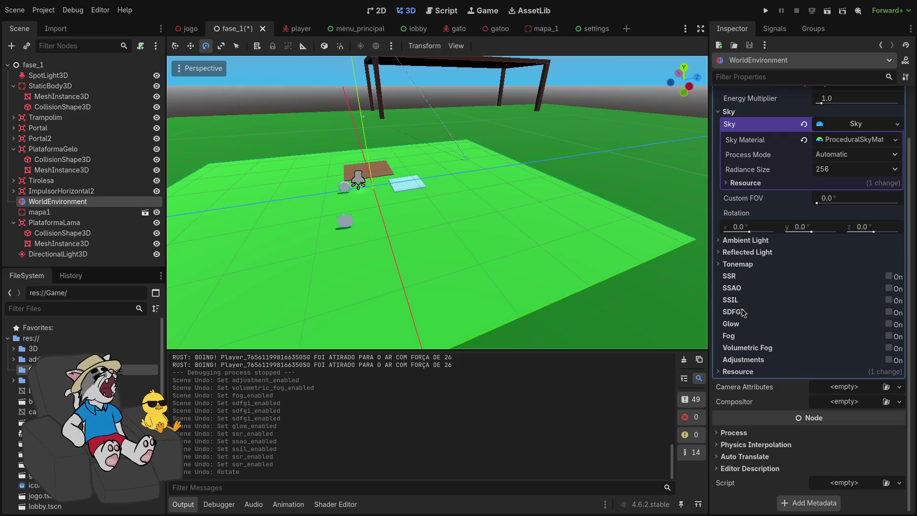
pyautogui.hotkey('ctrl', 'z')
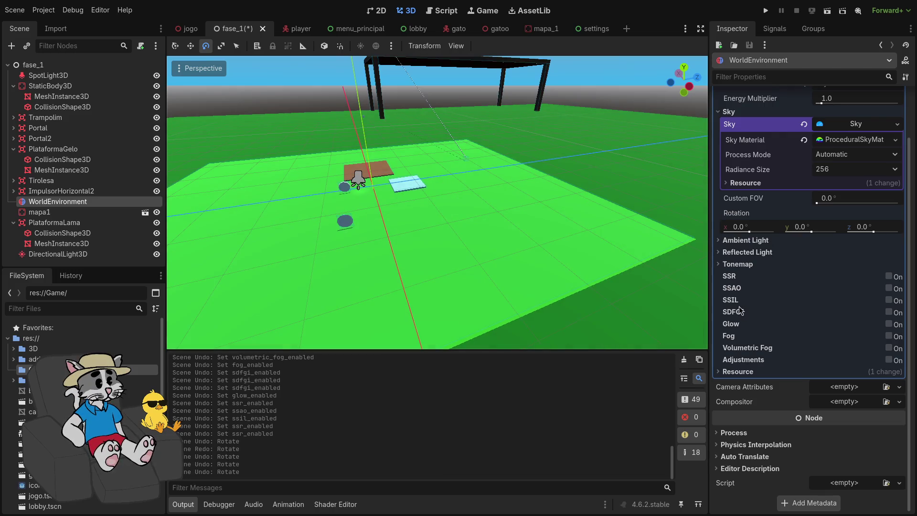
pyautogui.scroll(1, 753, 318)
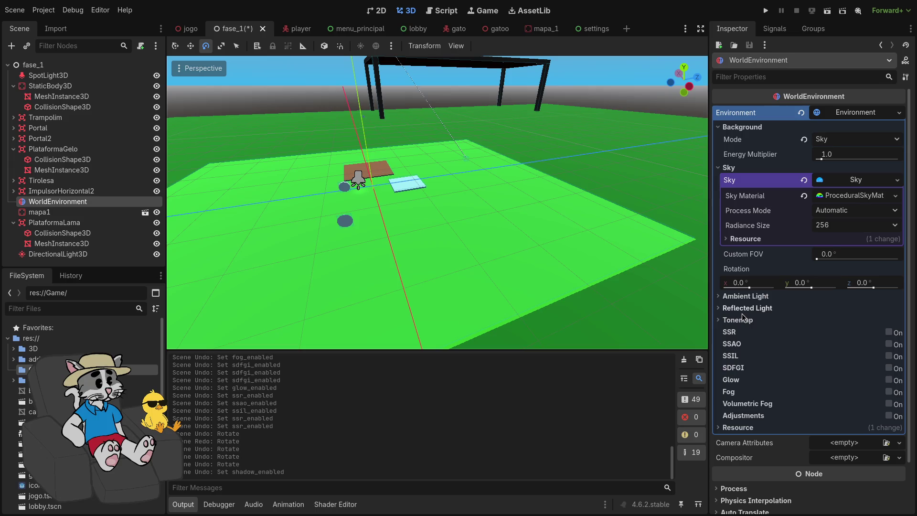
# - Restore the shadow and rotation changes without SSR, save, and switch to the Steam workspace
pyautogui.hotkey('ctrl', 'shift', 'z')
pyautogui.hotkey('ctrl', 'shift', 'z')
pyautogui.hotkey('ctrl', 'shift', 'z')
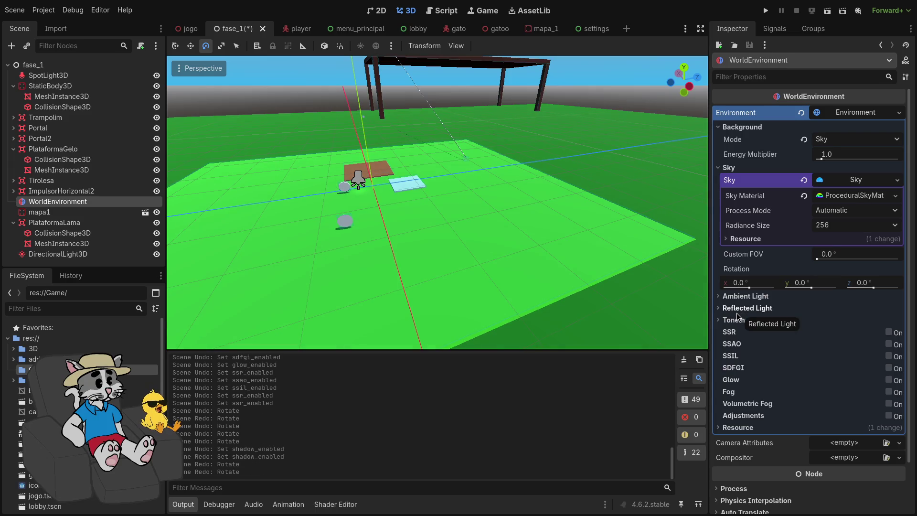
pyautogui.hotkey('ctrl', 'shift', 'z')
pyautogui.hotkey('ctrl', 'z')
pyautogui.hotkey('ctrl', 's')
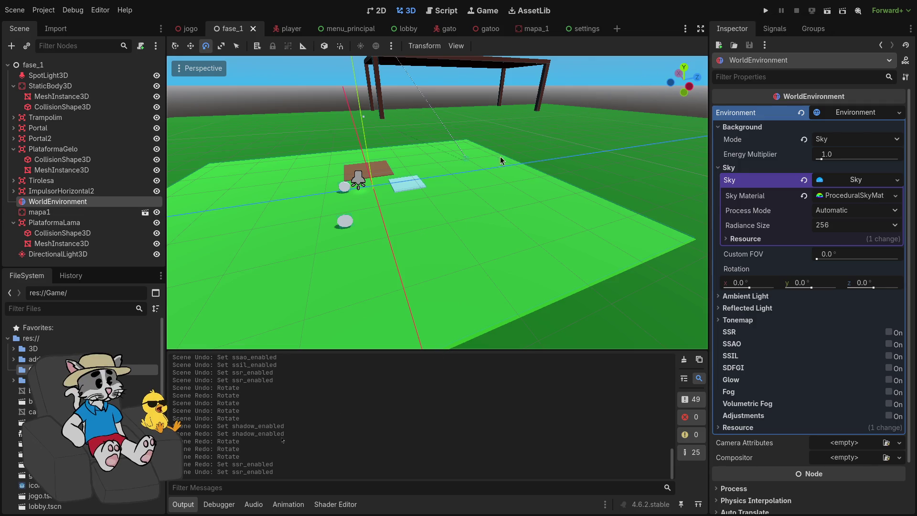
pyautogui.press('super+Right')
pyautogui.press('super+Right')
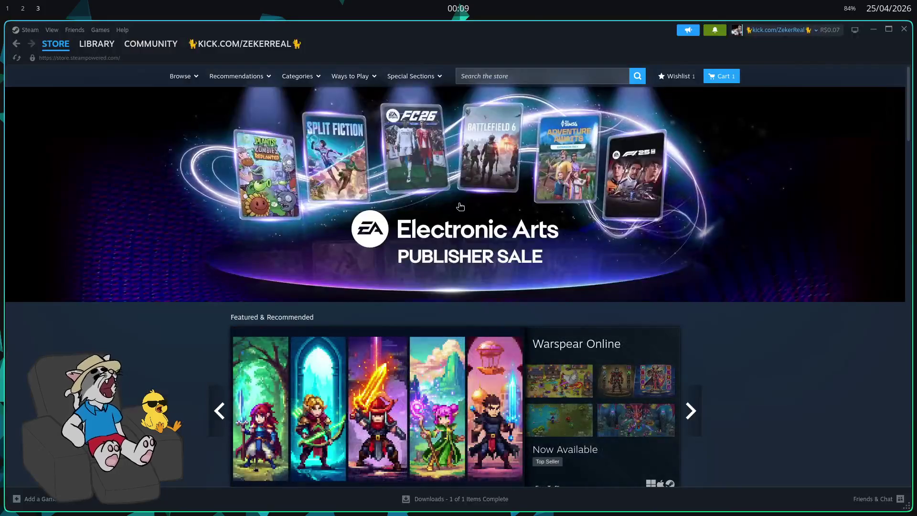
pyautogui.press('super+Right')
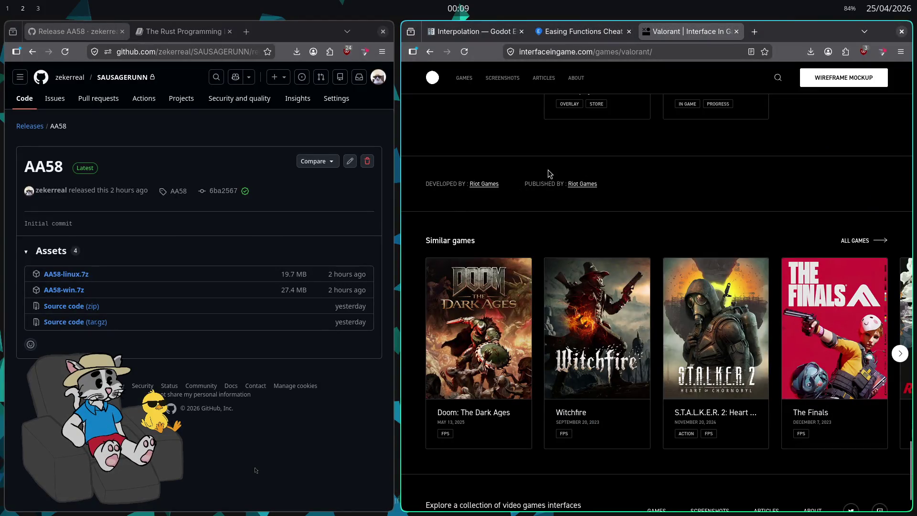
# - Search the web for 'days gone' in a new fullscreen private window
pyautogui.hotkey('ctrl', 'shift', 'o')
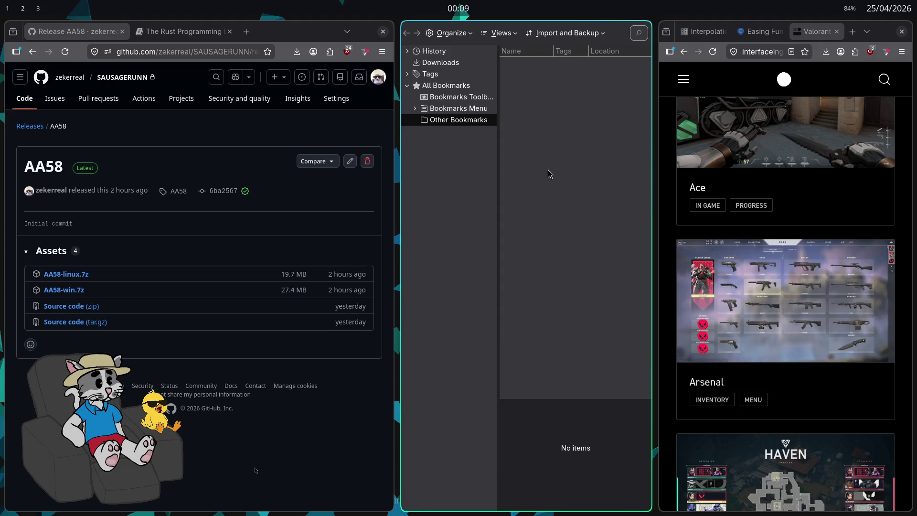
pyautogui.hotkey('ctrl', 'w')
pyautogui.hotkey('ctrl', 'shift', 'p')
pyautogui.write('dasy')
pyautogui.press('BackSpace')
pyautogui.press('BackSpace')
pyautogui.write('ys gone')
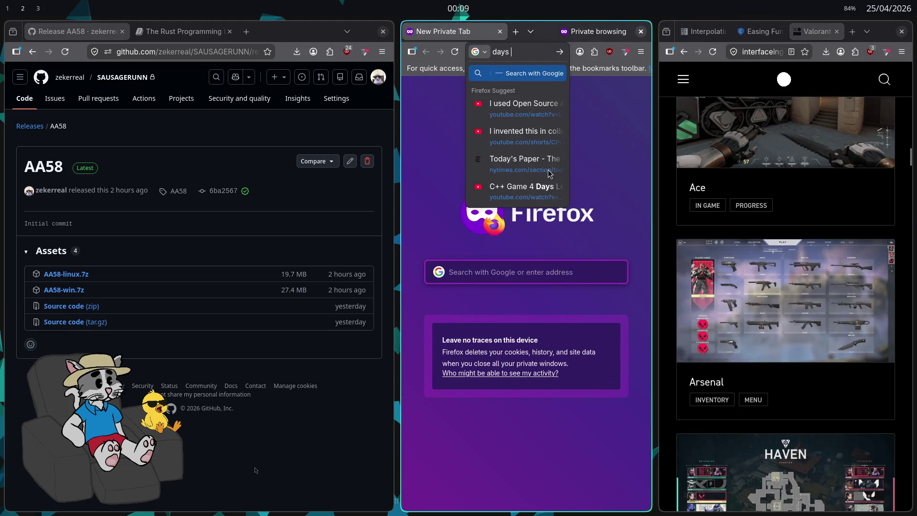
pyautogui.press('Return')
pyautogui.press('F11')
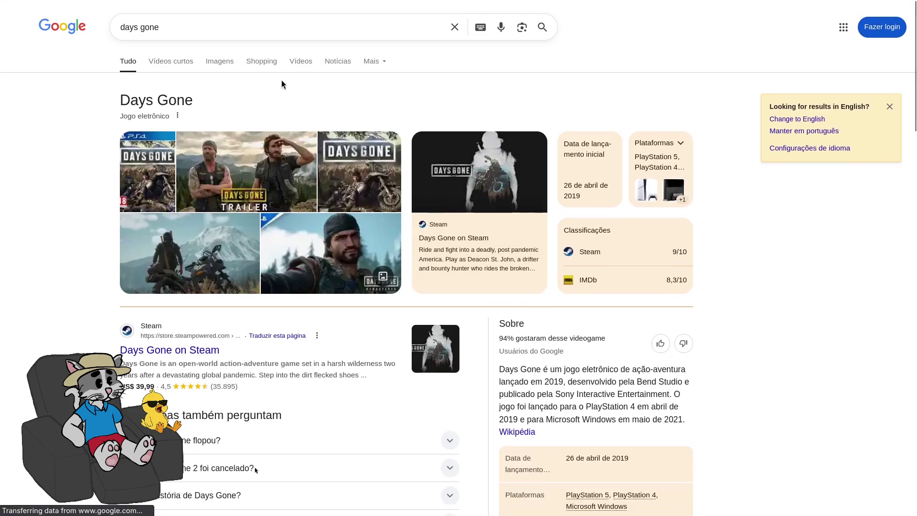
# - Show image results and refine the query to 'days gone gameplay'
pyautogui.click(213, 63)
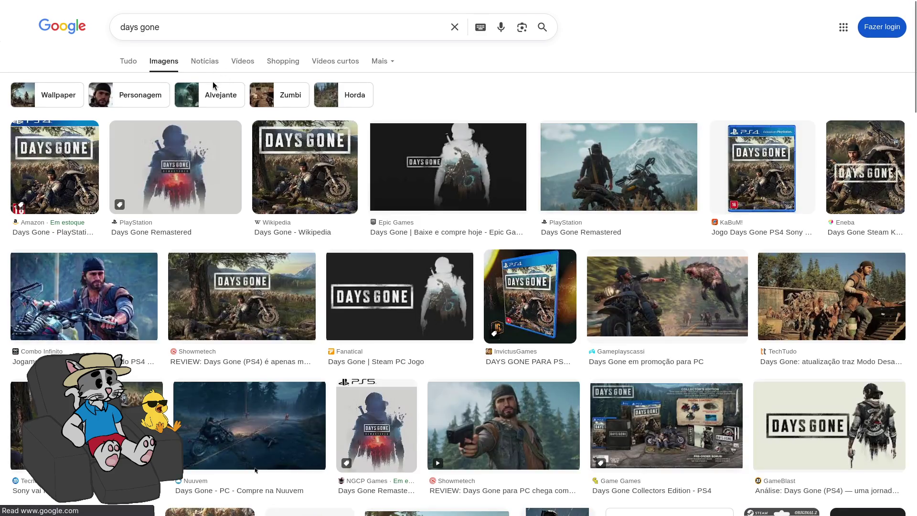
pyautogui.click(277, 28)
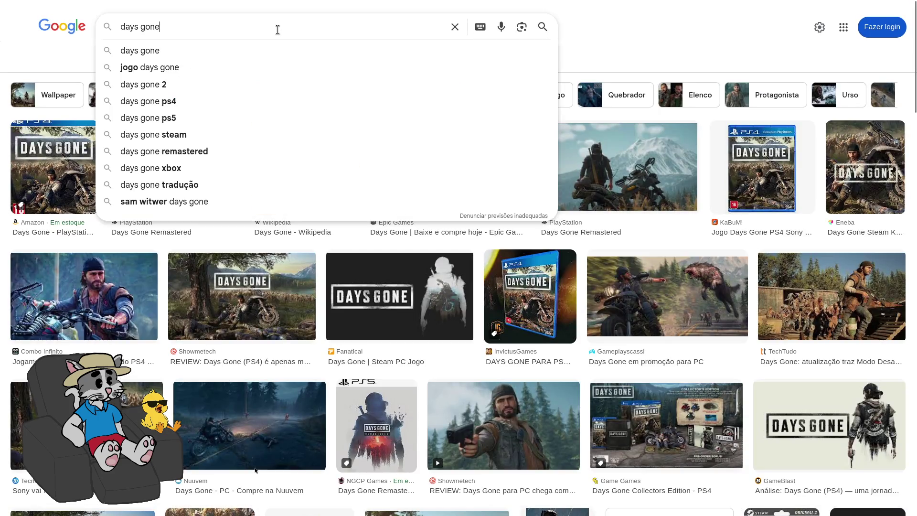
pyautogui.write('gameplay')
pyautogui.press('Return')
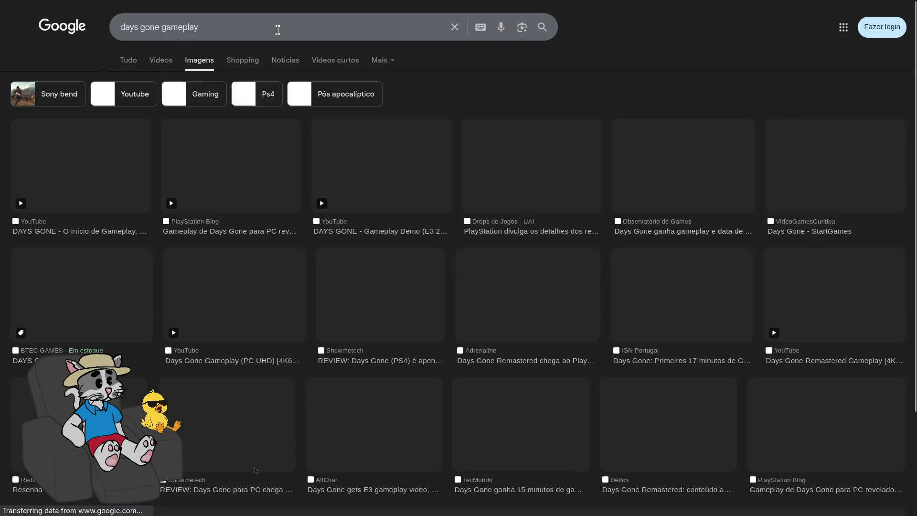
# - Preview the Gameplay Demo (E3 2016), DAYS GONE PC and Days Gone - StartGames images
pyautogui.click(387, 182)
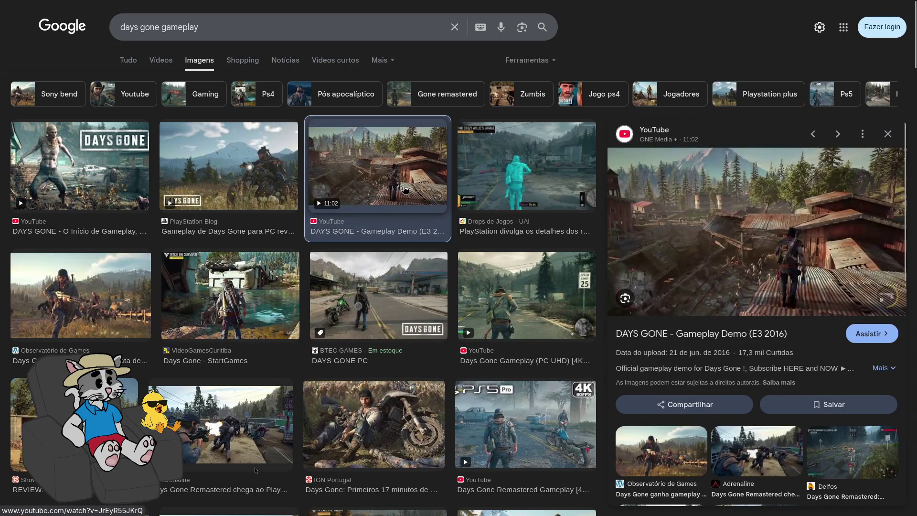
pyautogui.click(386, 310)
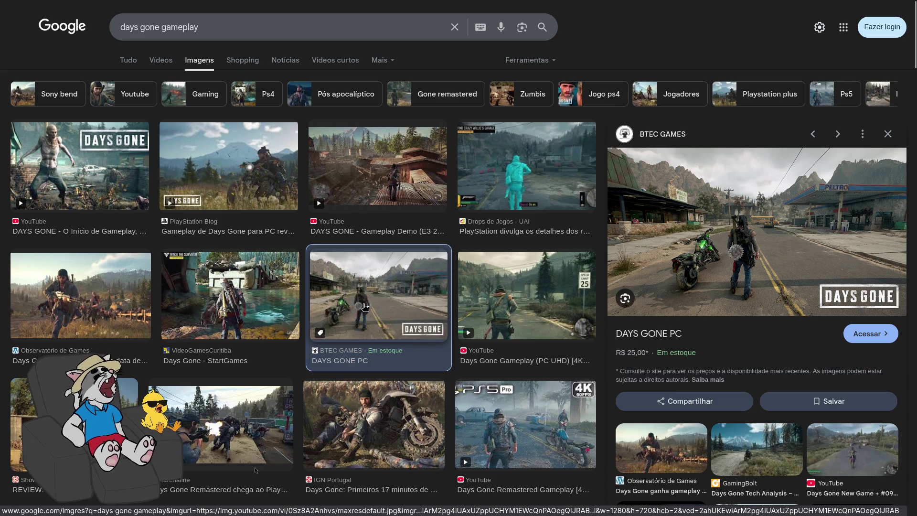
pyautogui.click(270, 305)
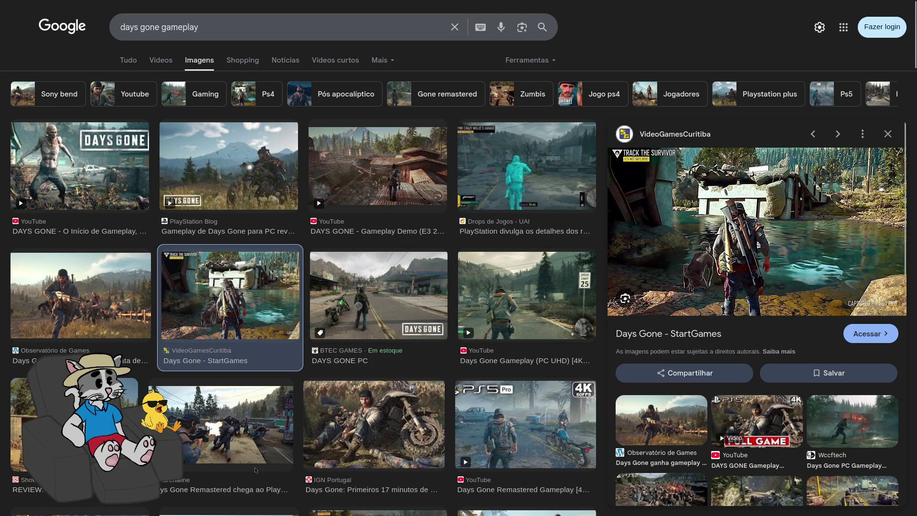
# - Replace the search query with 'bend new project'
pyautogui.scroll(-5, 498, 285)
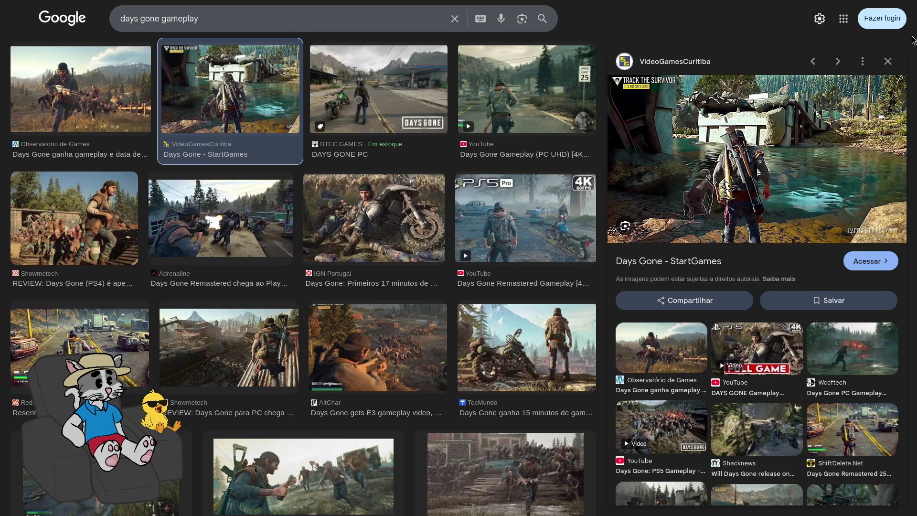
pyautogui.moveTo(242, 20); pyautogui.dragTo(121, 21)
pyautogui.write('bend new project')
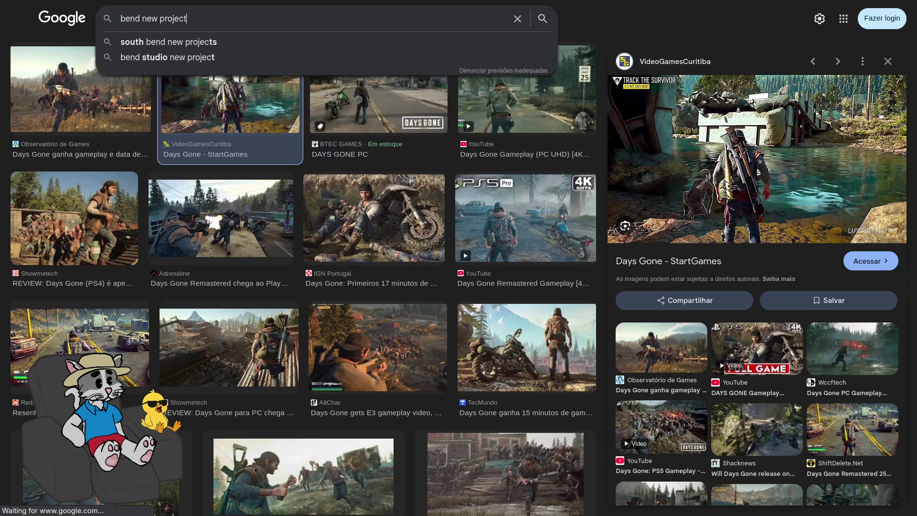
pyautogui.press('Return')
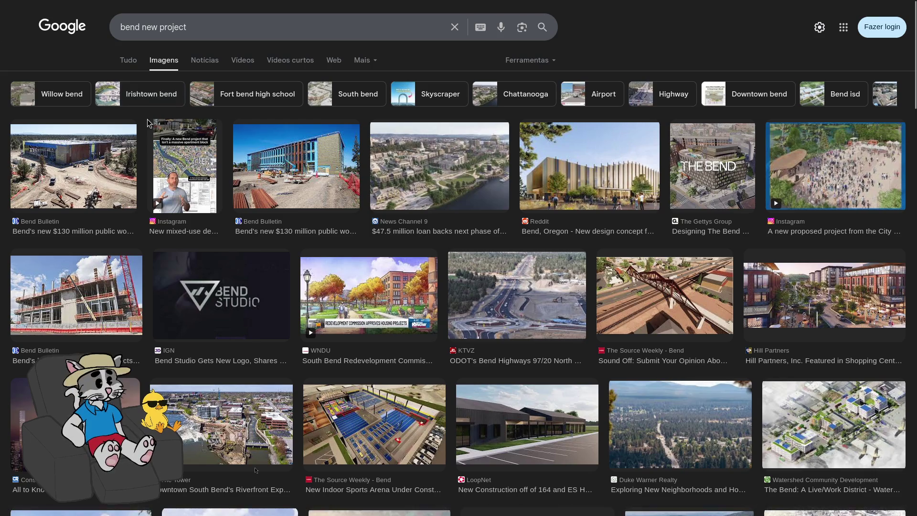
pyautogui.click(157, 26)
pyautogui.tripleClick(197, 26)
pyautogui.write('days gone gameplay')
pyautogui.press('Return')
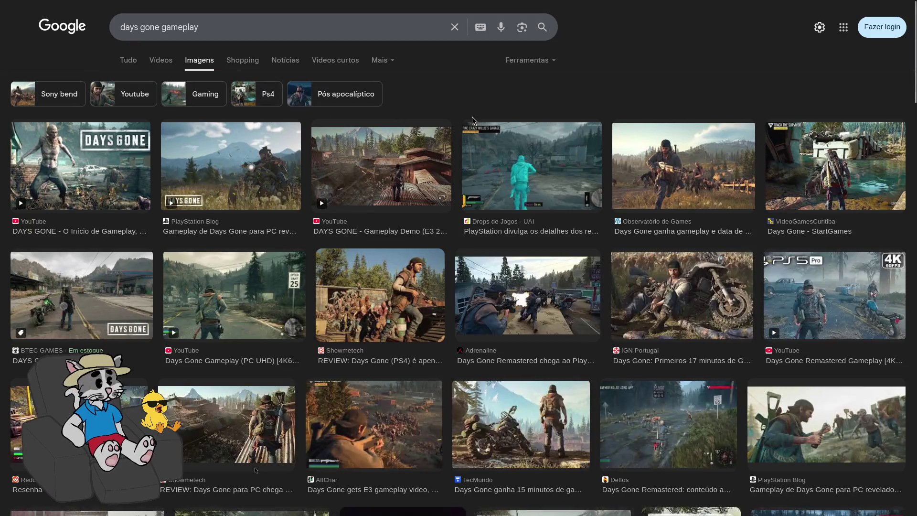
pyautogui.click(835, 166)
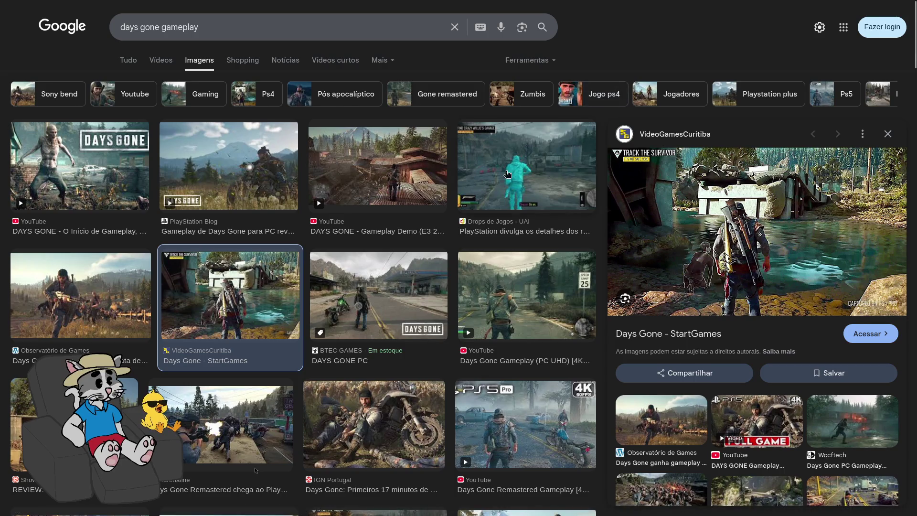
pyautogui.scroll(-1, 440, 154)
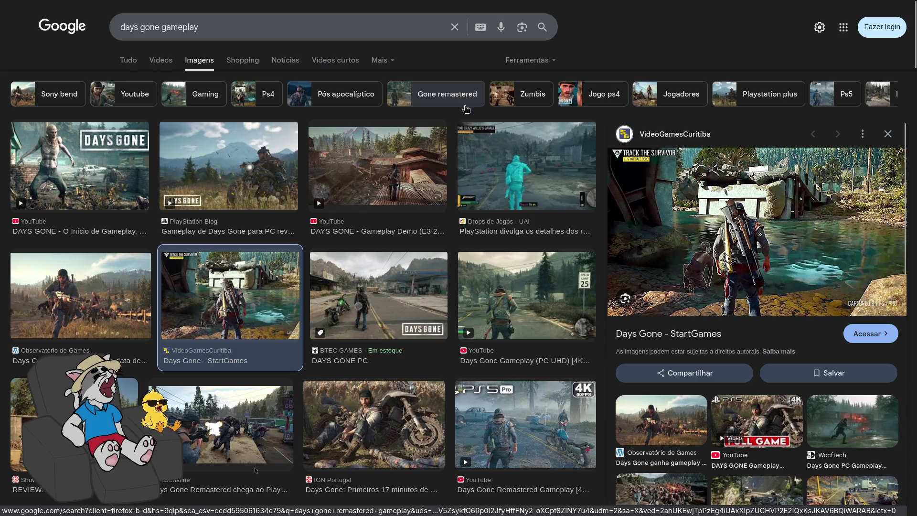
pyautogui.scroll(-3, 441, 154)
pyautogui.scroll(-10, 441, 184)
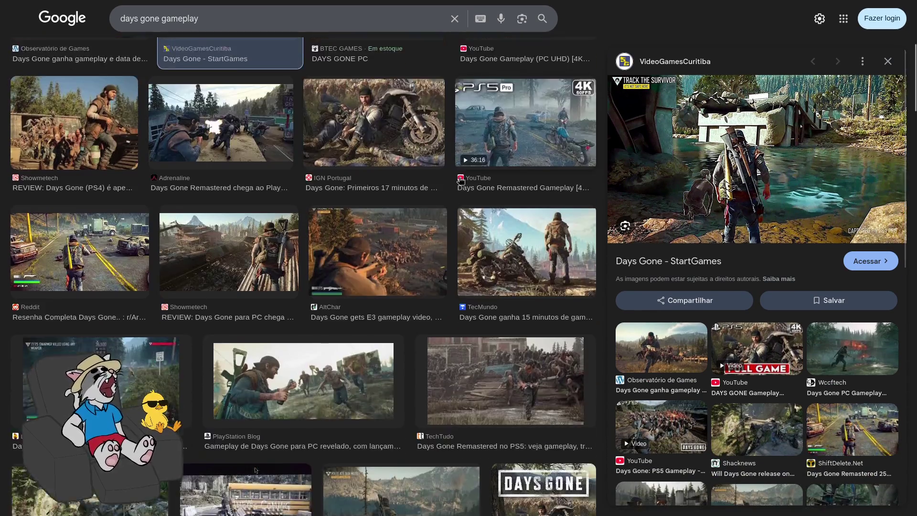
pyautogui.scroll(-15, 469, 179)
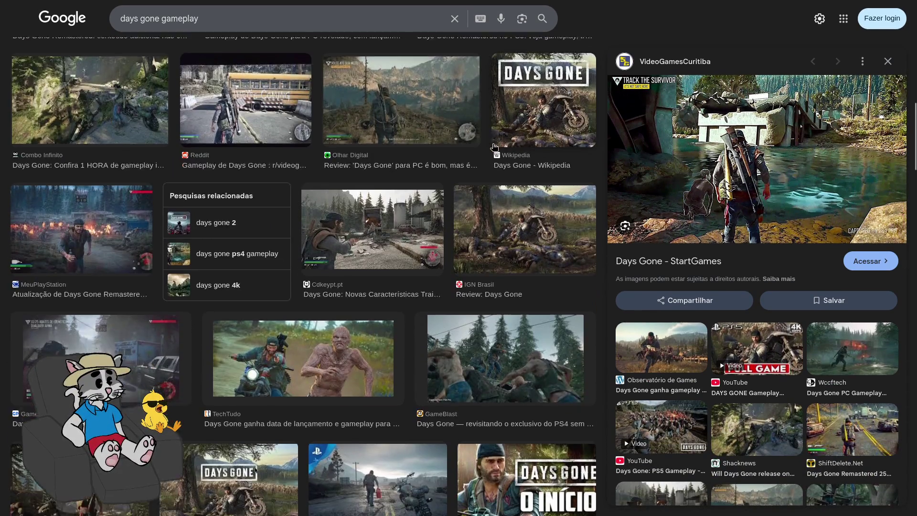
pyautogui.scroll(-10, 489, 153)
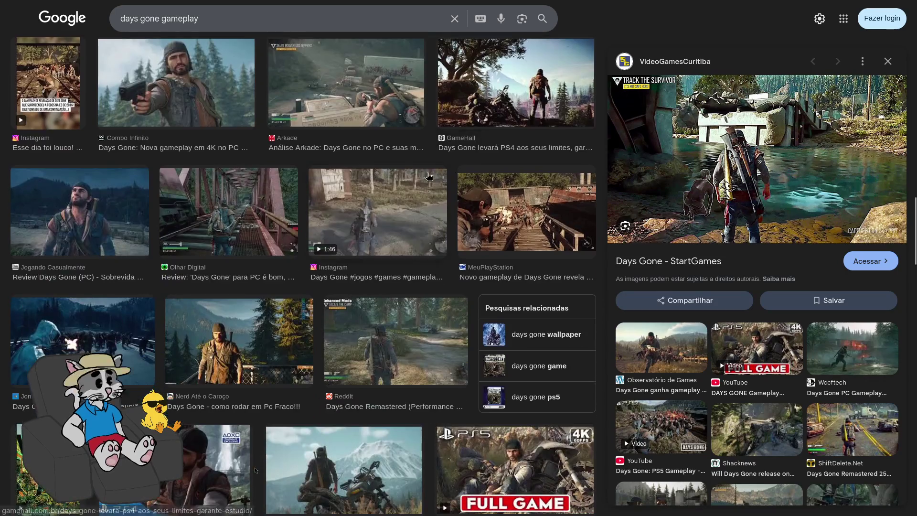
pyautogui.scroll(-10, 377, 206)
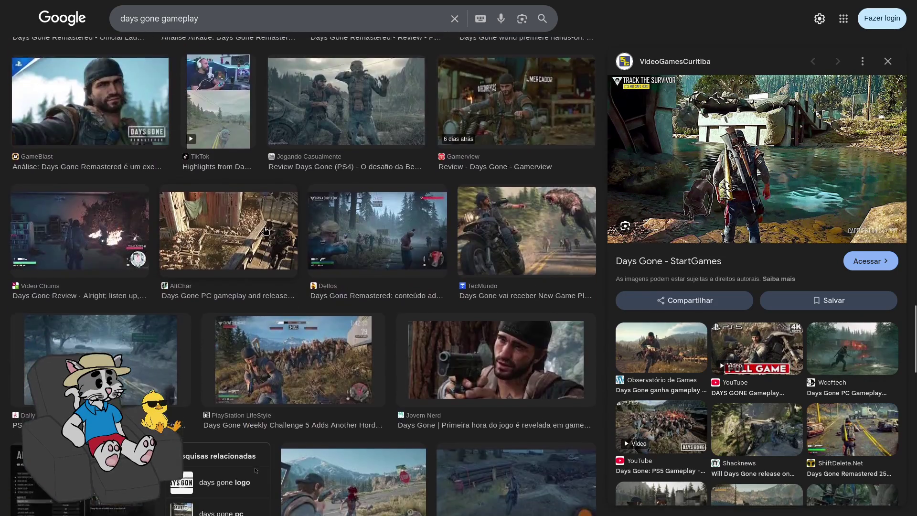
pyautogui.scroll(-10, 257, 234)
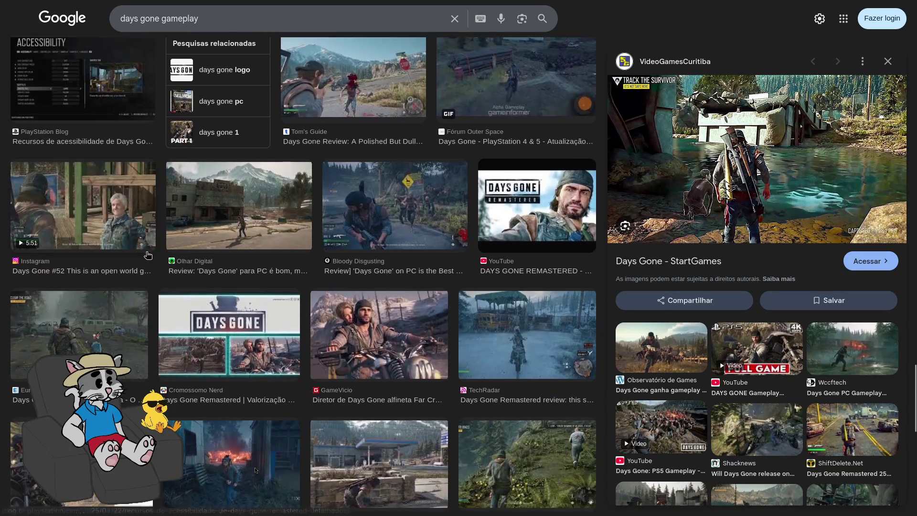
pyautogui.scroll(-3, 134, 268)
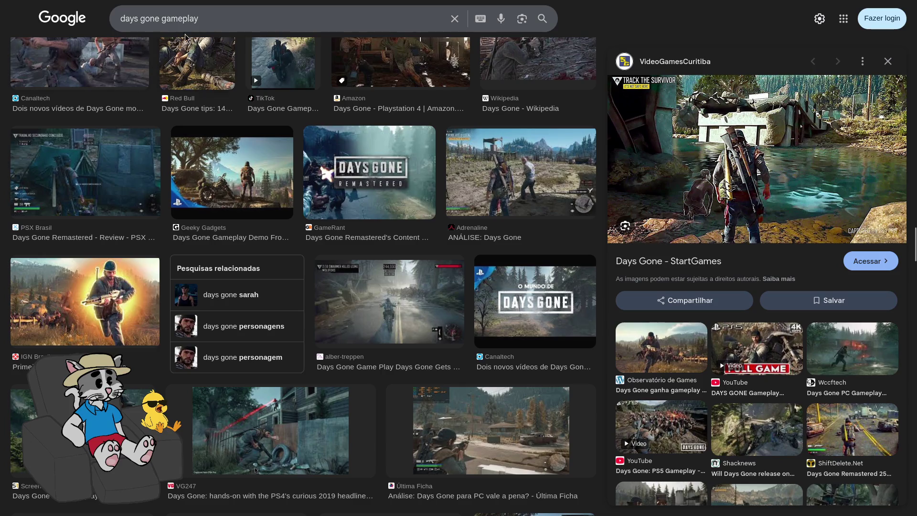
# - Search Google for 'advanced locomotion system v4' and show all results instead of images
pyautogui.click(215, 15)
pyautogui.hotkey('ctrl', 'a')
pyautogui.write('advanced locom')
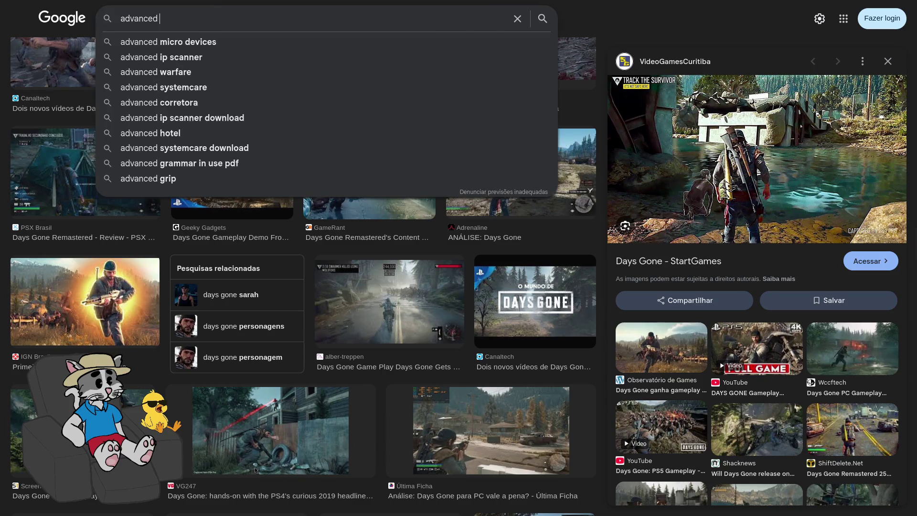
pyautogui.write('s')
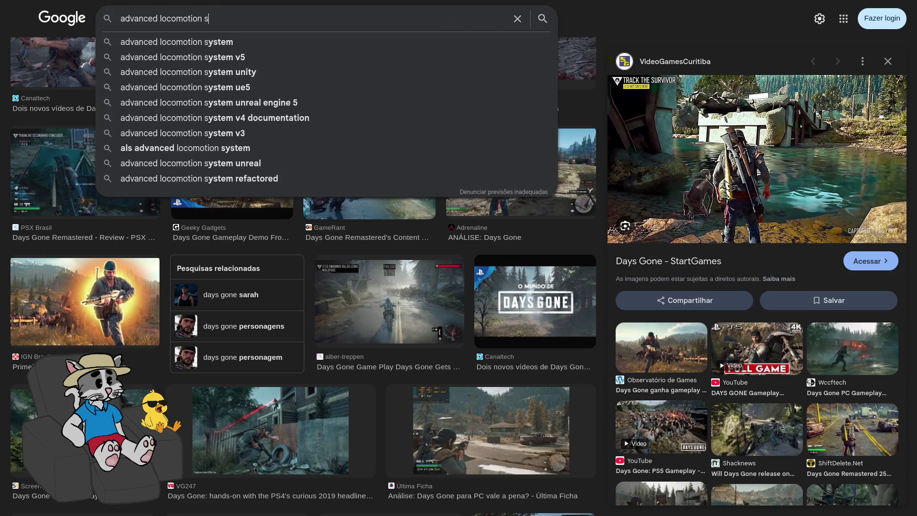
pyautogui.press('Down')
pyautogui.press('Down')
pyautogui.press('BackSpace')
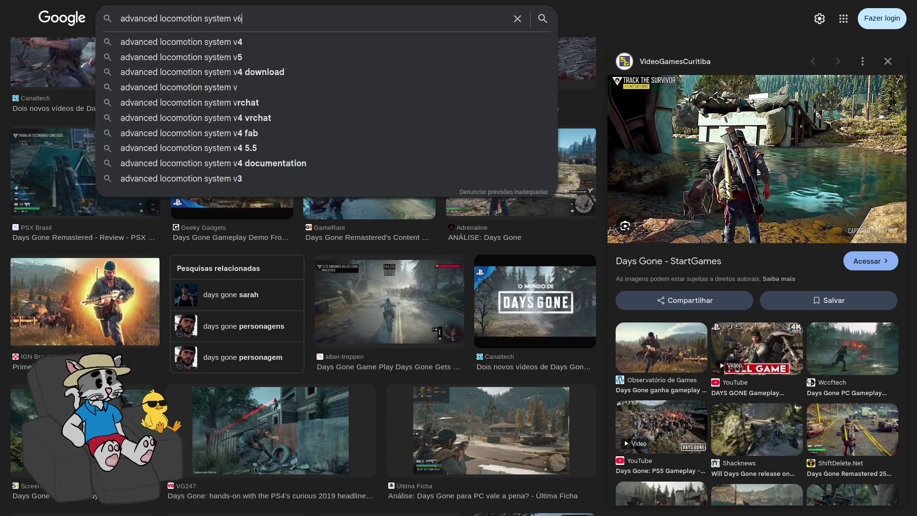
pyautogui.write('4')
pyautogui.press('Return')
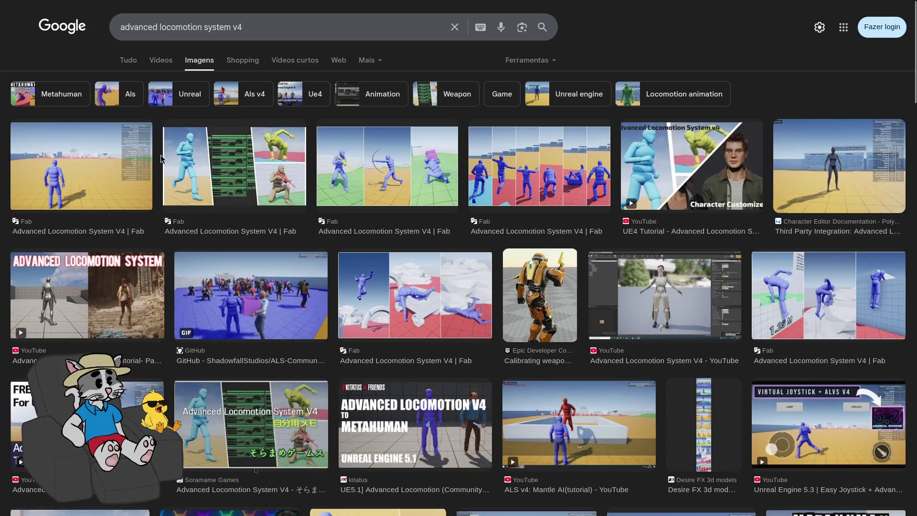
pyautogui.click(134, 60)
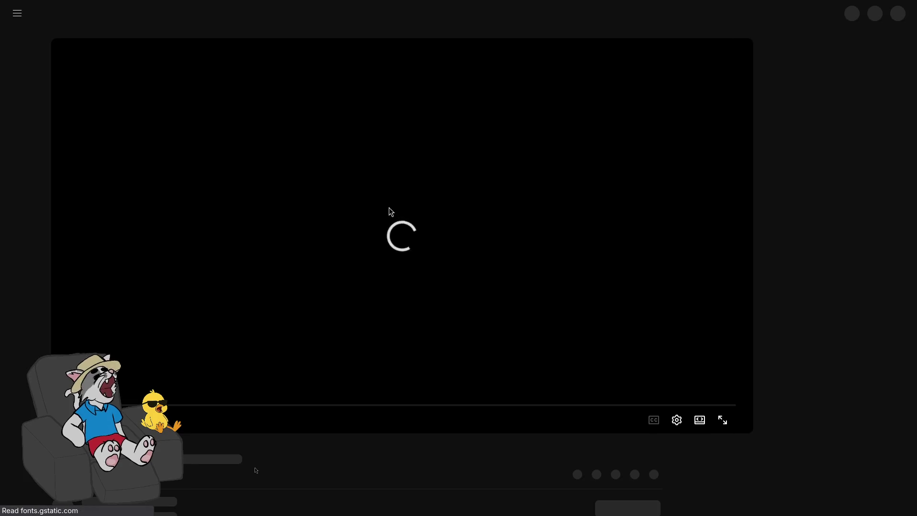
# - Search YouTube for ALS V4, open the Features video and skip to its new example animations
pyautogui.moveTo(445, 16)
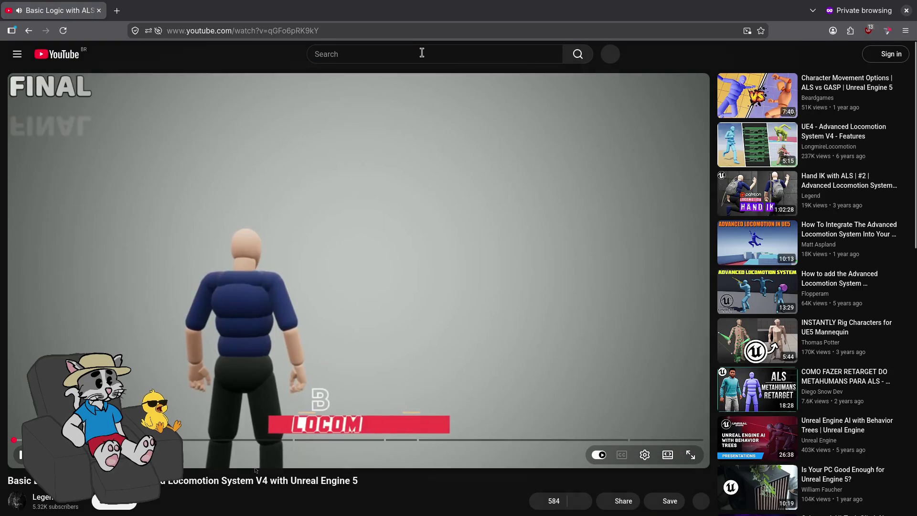
pyautogui.click(355, 265)
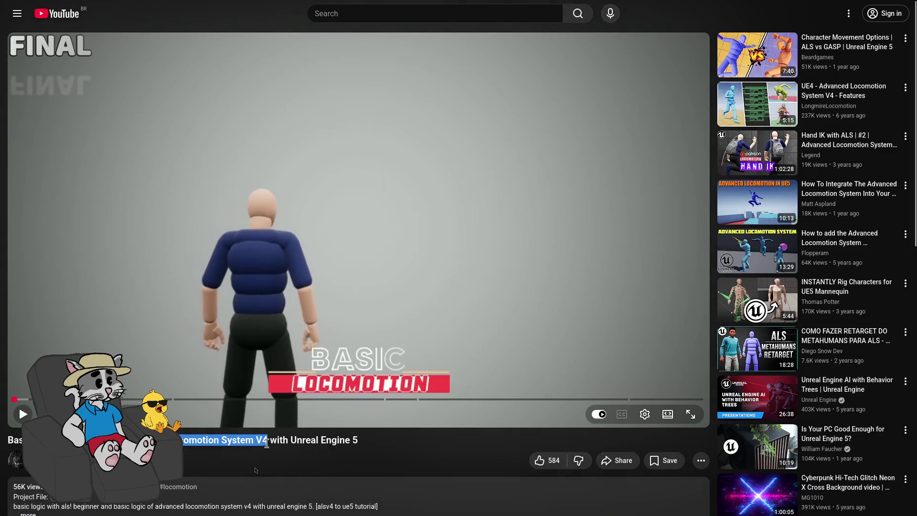
pyautogui.click(370, 15)
pyautogui.write('Advanced Locomotion System V4')
pyautogui.write('als v4')
pyautogui.press('Return')
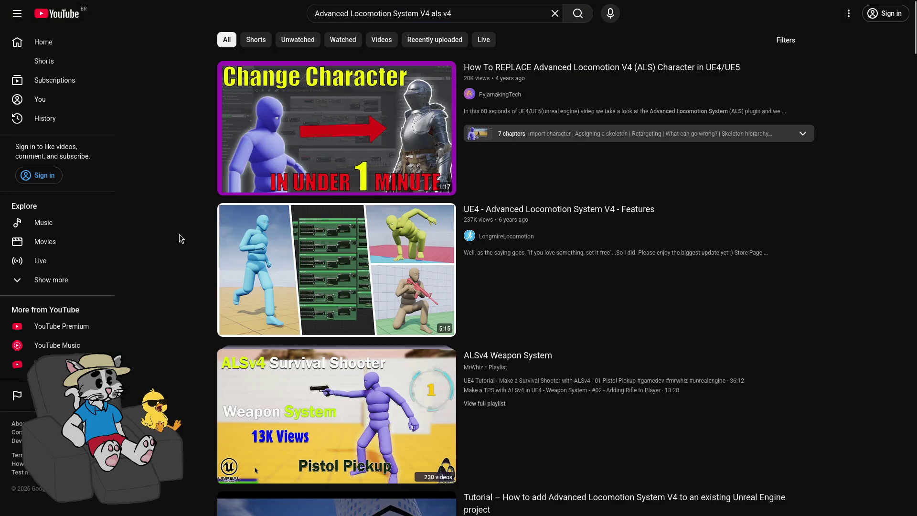
pyautogui.click(308, 272)
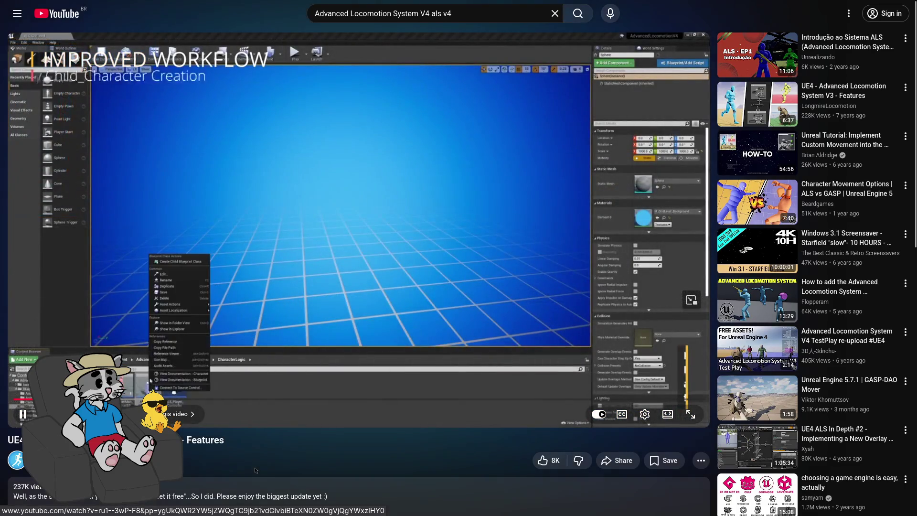
pyautogui.moveTo(130, 398); pyautogui.dragTo(158, 400)
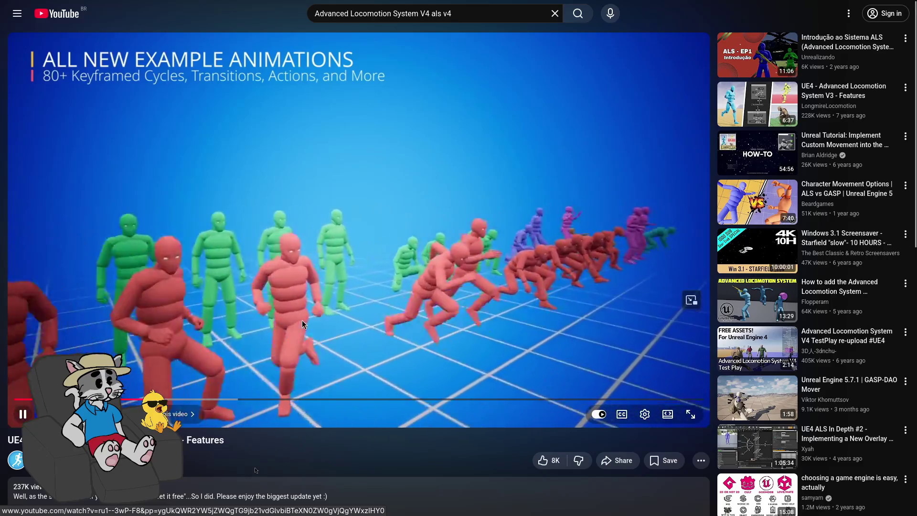
# - Play through the stance-change part, pausing on the stance graph
pyautogui.click(371, 301)
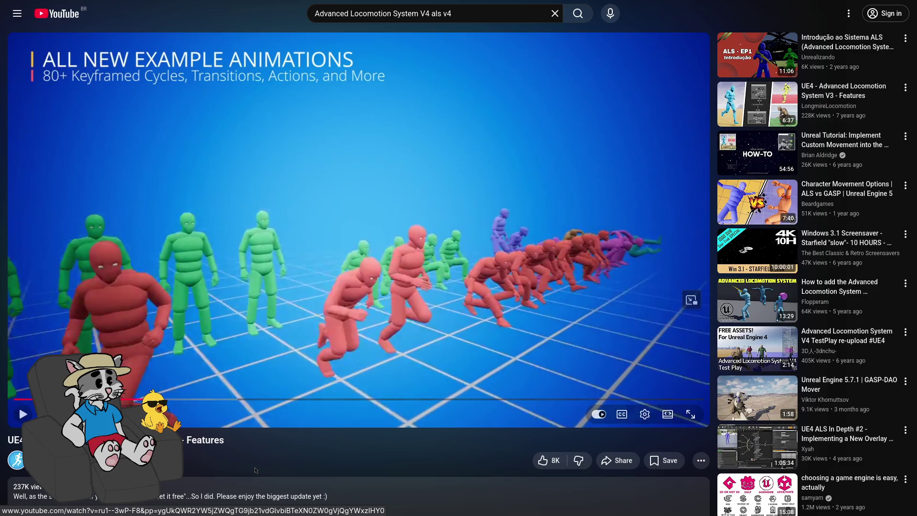
pyautogui.click(402, 303)
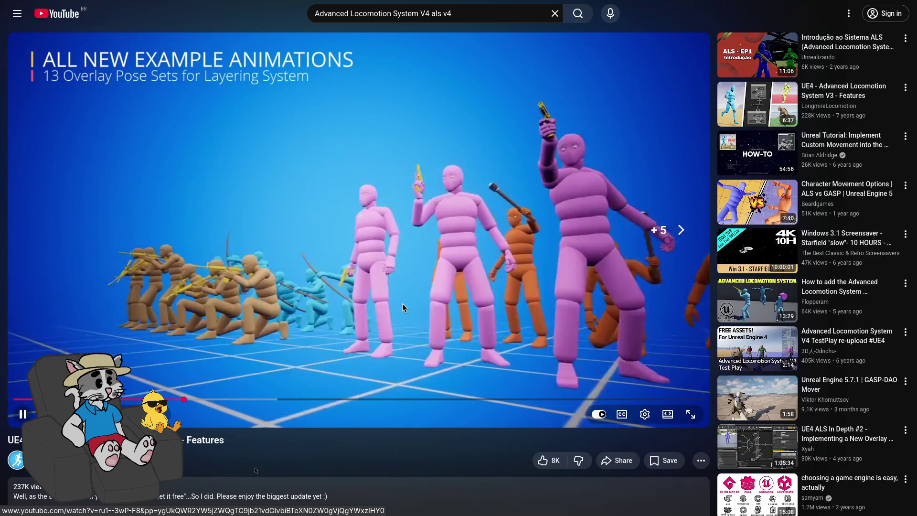
pyautogui.press('l')
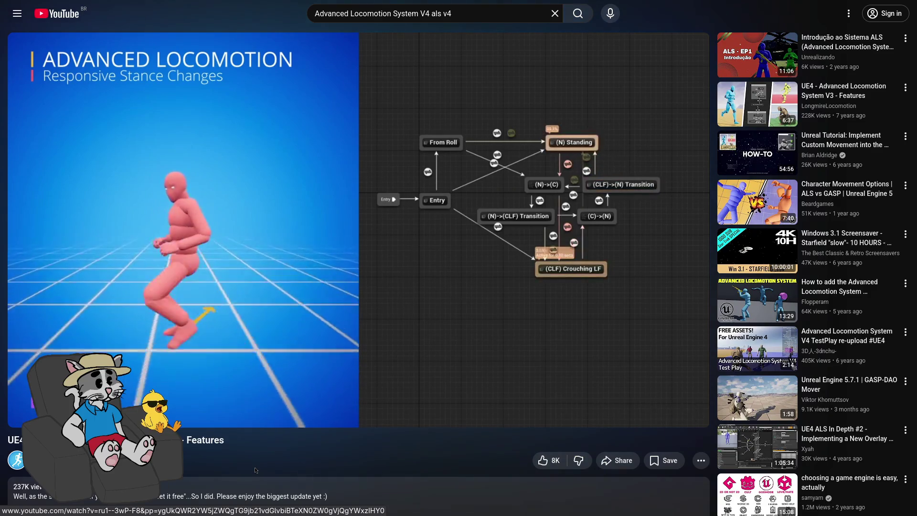
pyautogui.click(420, 277)
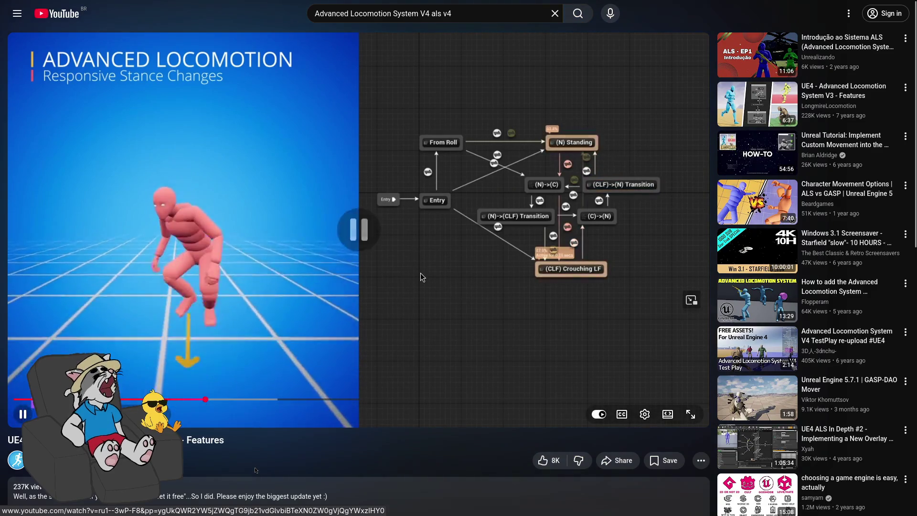
pyautogui.click(370, 306)
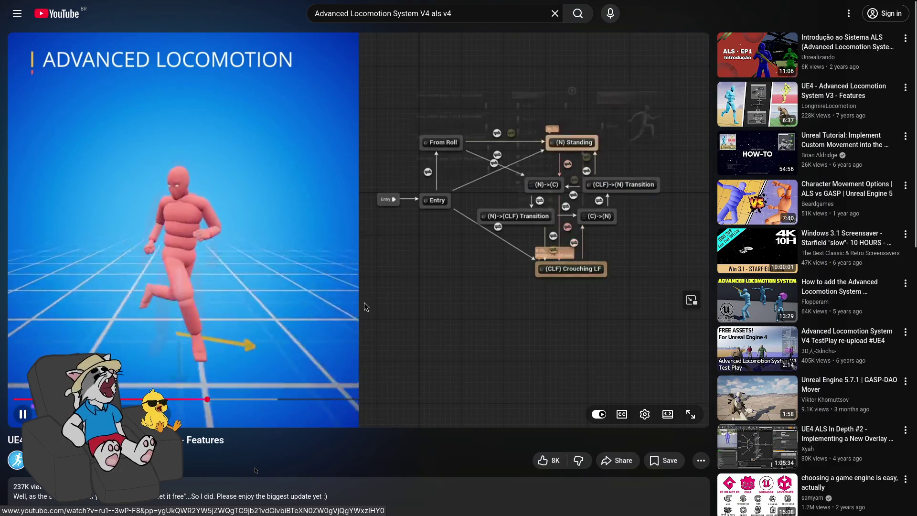
pyautogui.click(364, 301)
pyautogui.click(399, 260)
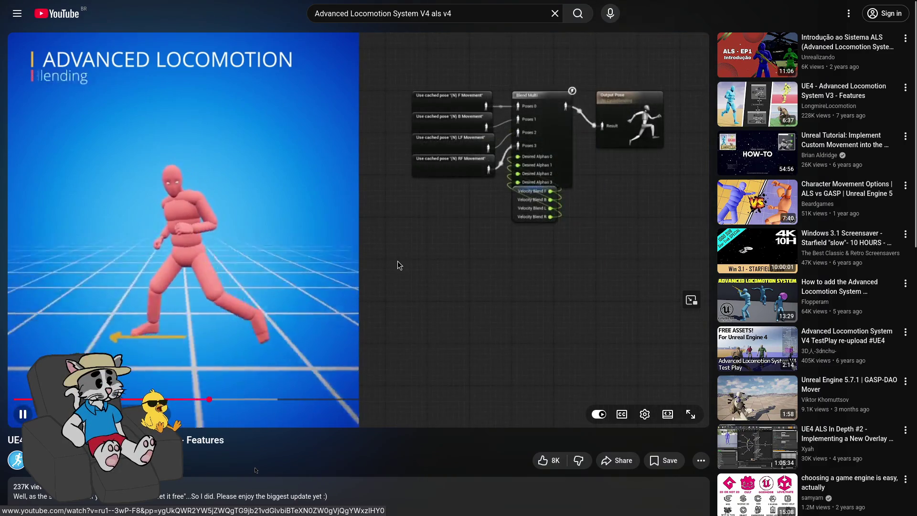
# - Pause on the blending and directional states graphs, then skip ahead to curve-driven movement
pyautogui.click(411, 267)
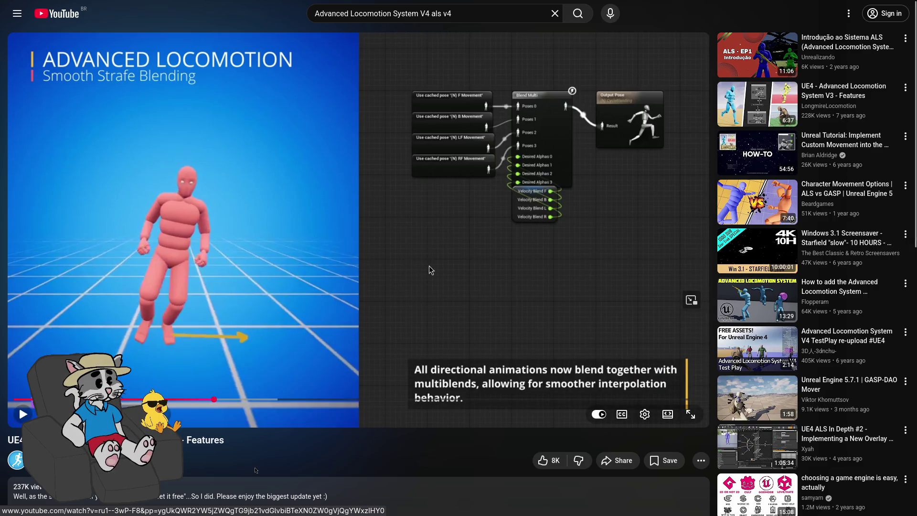
pyautogui.click(446, 265)
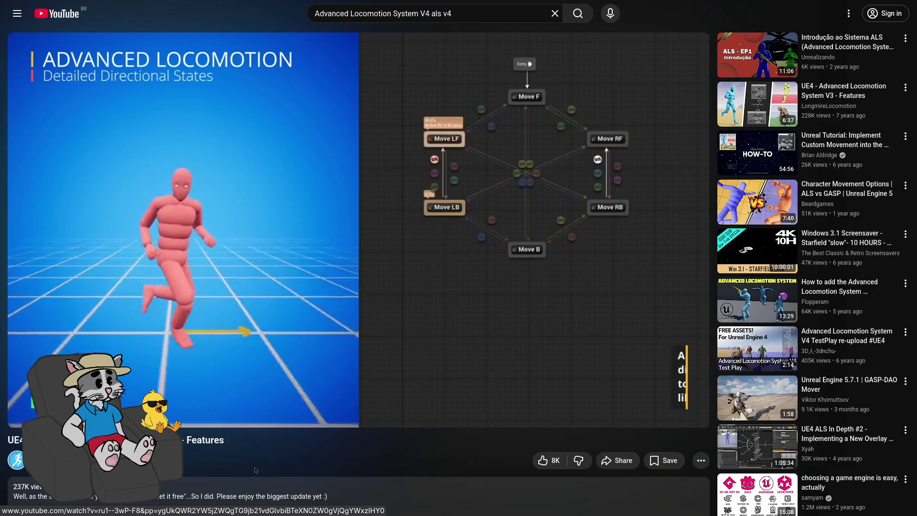
pyautogui.click(444, 266)
pyautogui.click(443, 265)
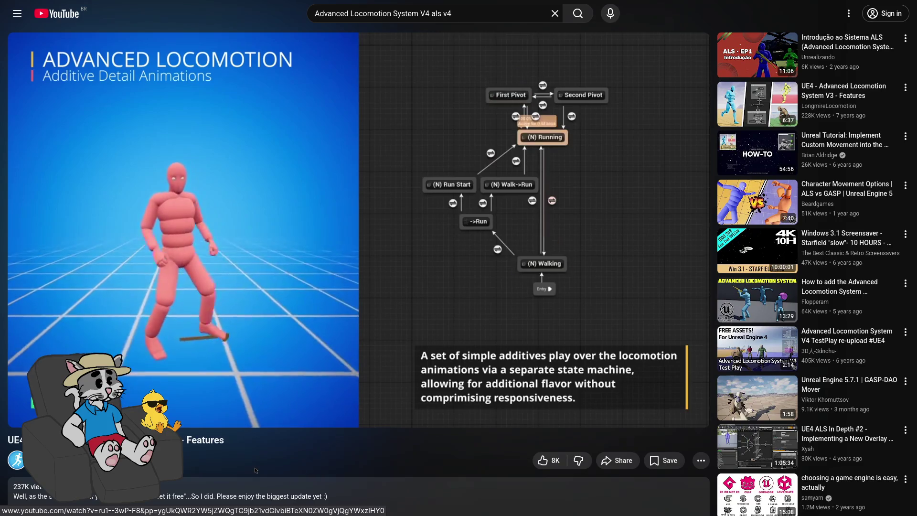
pyautogui.click(443, 266)
pyautogui.press('Right')
pyautogui.press('Right')
pyautogui.press('Right')
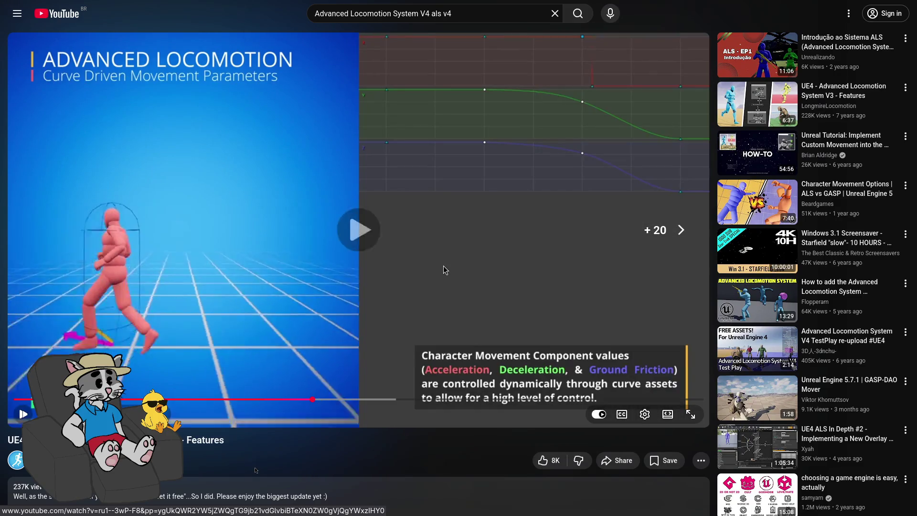
# - Seek to about 3:03 and replay the start of the Full Body Layering System section
pyautogui.click(444, 266)
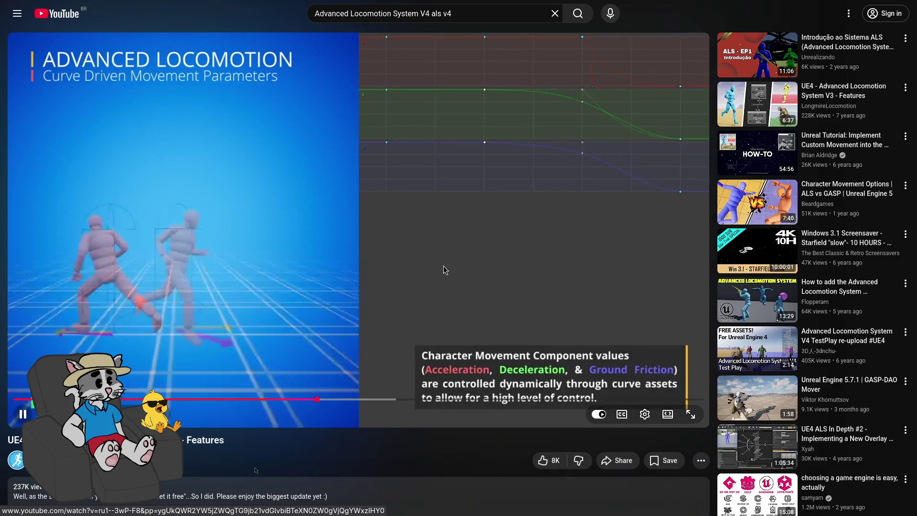
pyautogui.moveTo(380, 398); pyautogui.dragTo(420, 398)
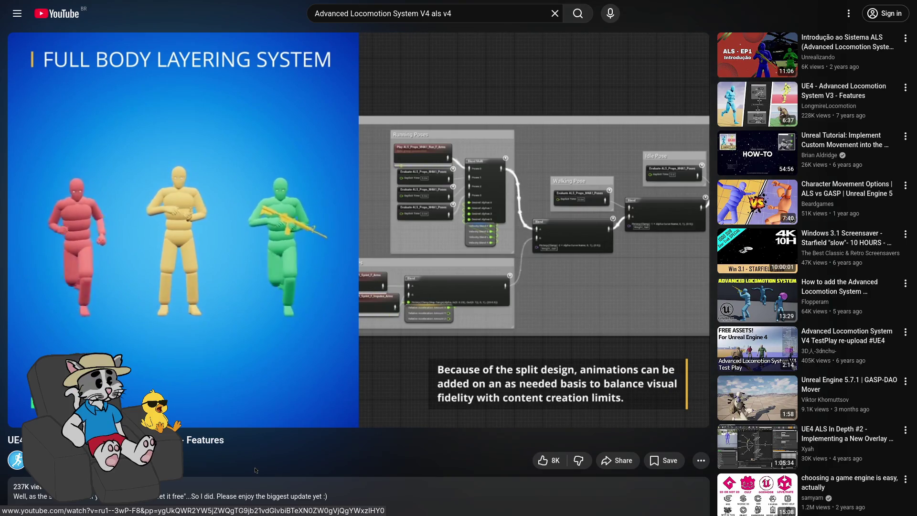
pyautogui.click(497, 314)
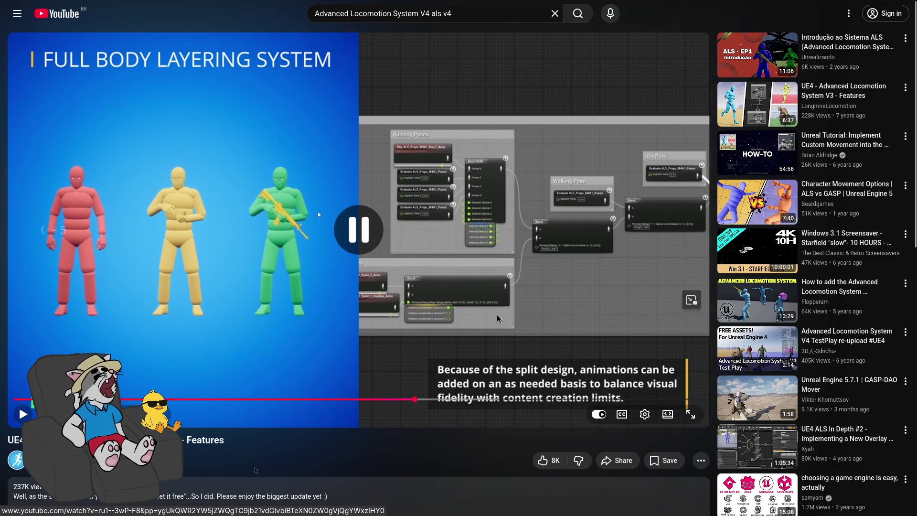
pyautogui.press('Left')
pyautogui.click(497, 314)
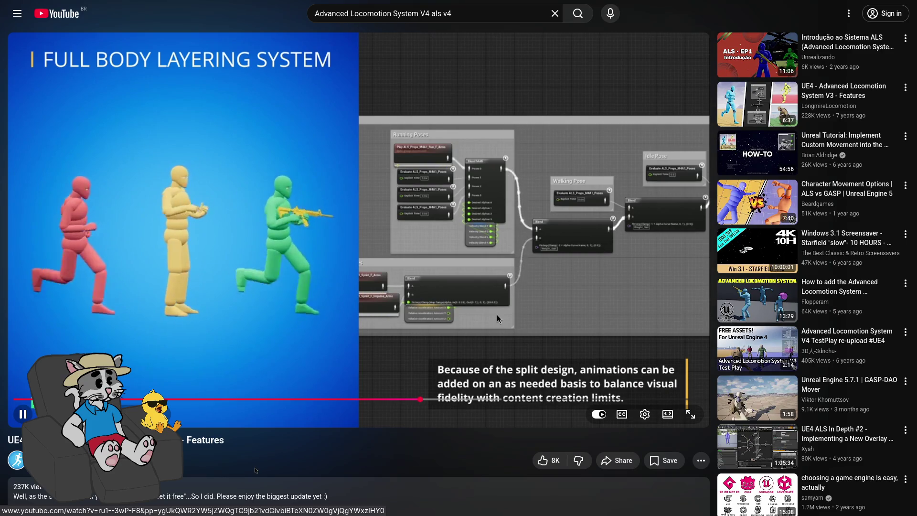
pyautogui.click(497, 317)
# - Rewind ten seconds, rewatch the layering section, and exit fullscreen
pyautogui.press('Left')
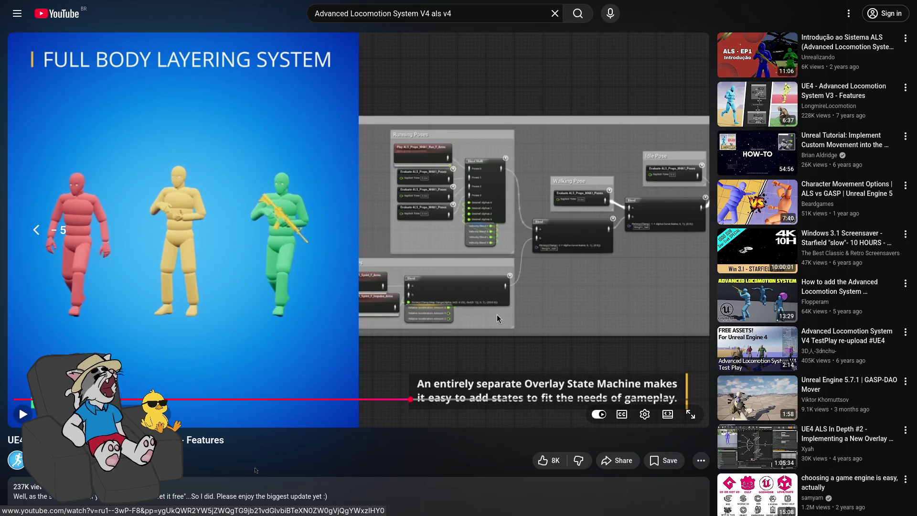
pyautogui.press('Left')
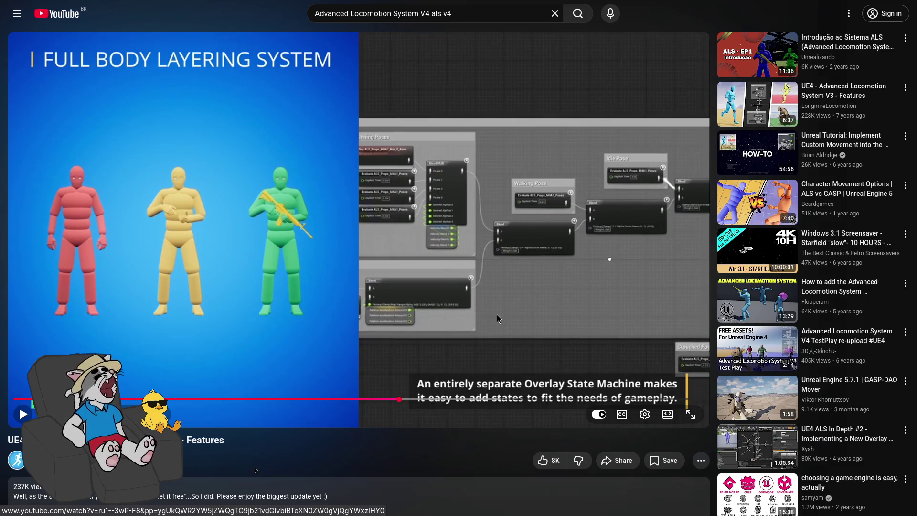
pyautogui.press('space')
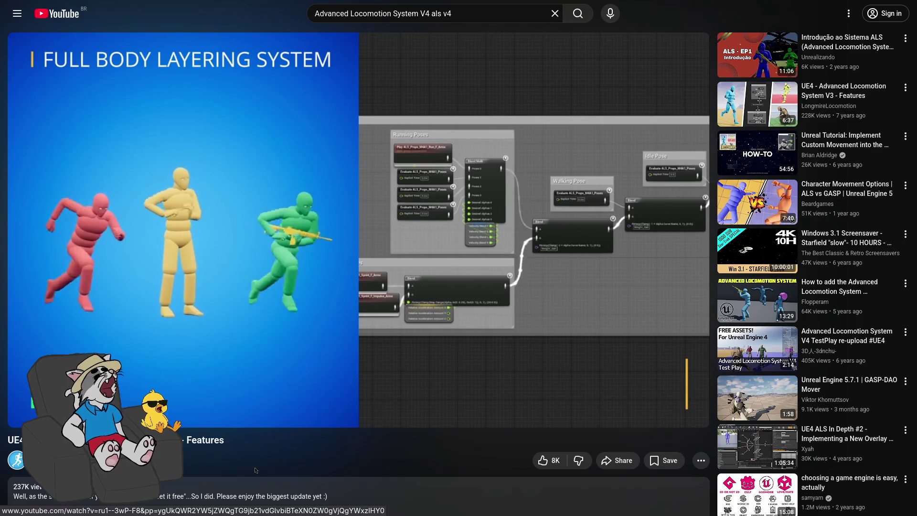
pyautogui.click(497, 315)
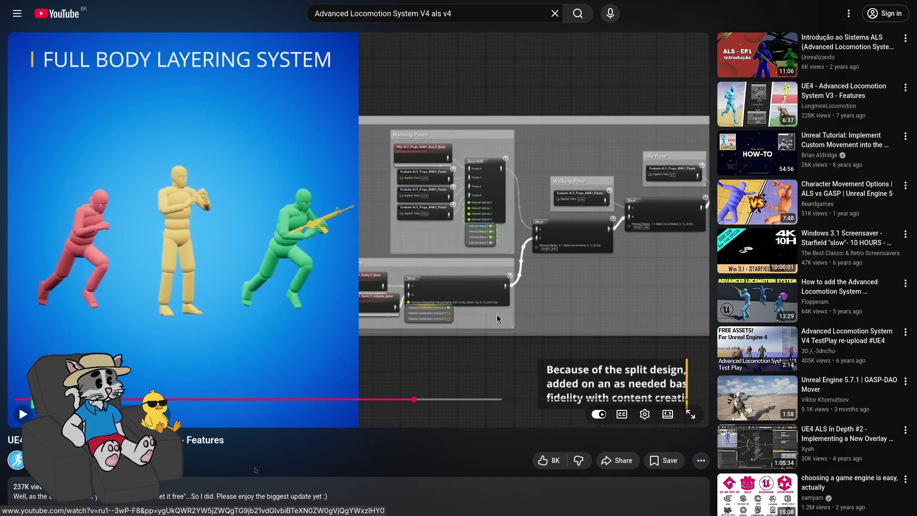
pyautogui.click(497, 315)
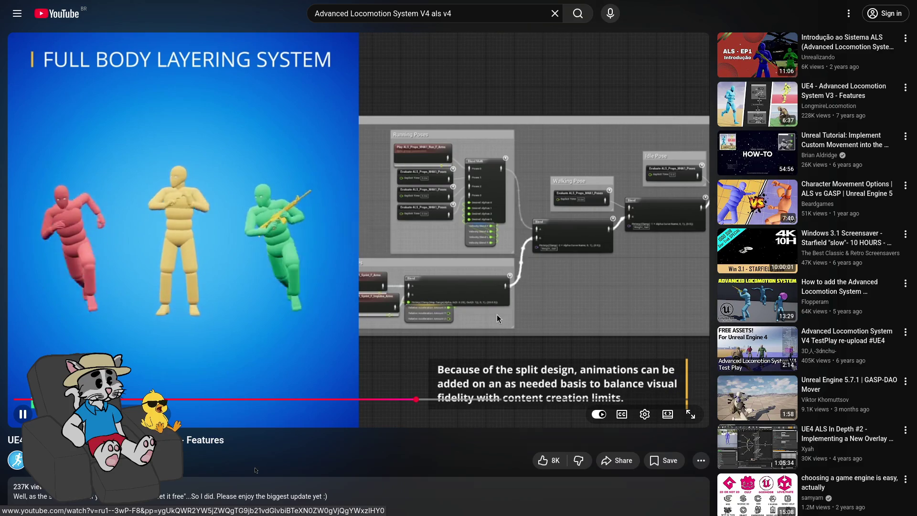
pyautogui.click(496, 314)
pyautogui.press('F11')
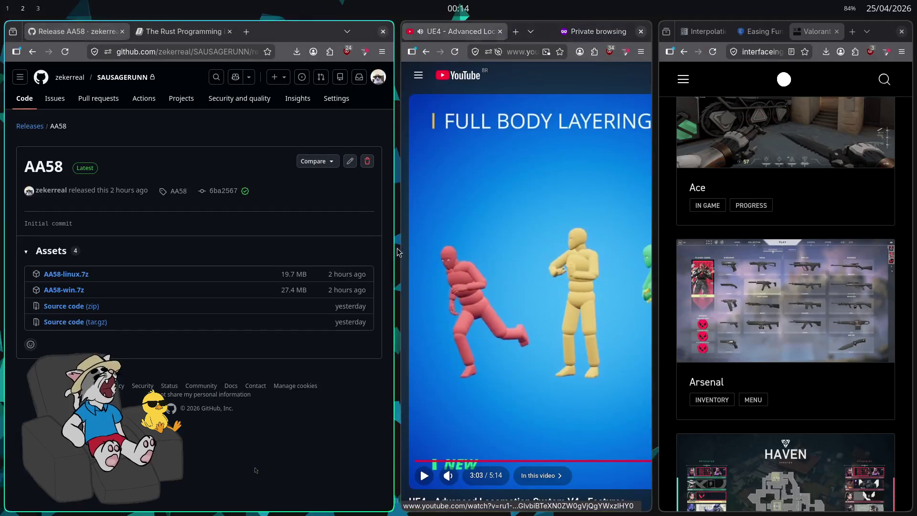
# - Bring Godot up full screen and select the player scene's AnimationTree node
pyautogui.press('super+2')
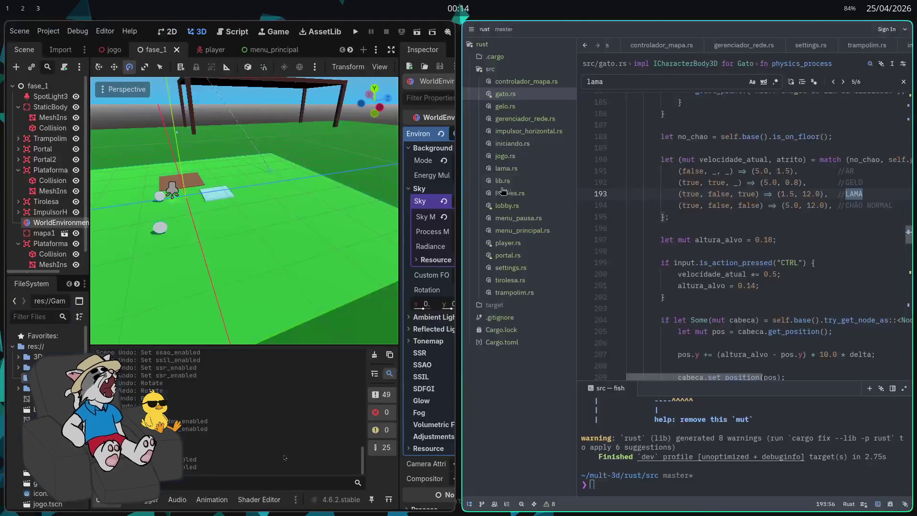
pyautogui.press('super+f')
pyautogui.click(288, 29)
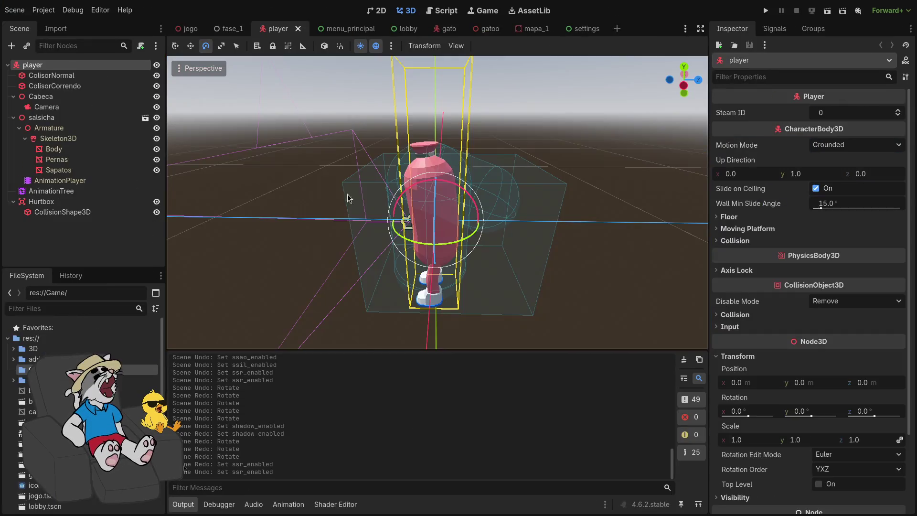
pyautogui.click(75, 191)
# - Preview the Idle and Run animations in the Animation panel
pyautogui.click(339, 374)
pyautogui.click(344, 399)
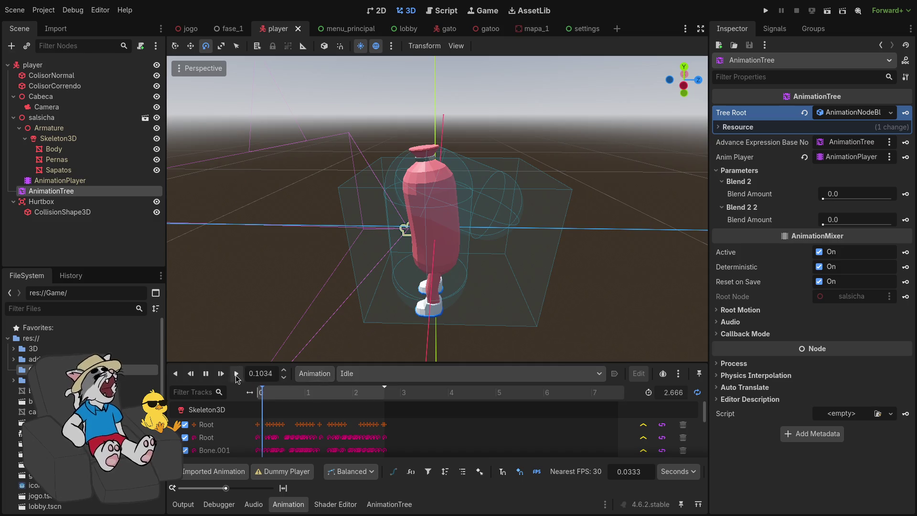
pyautogui.click(353, 374)
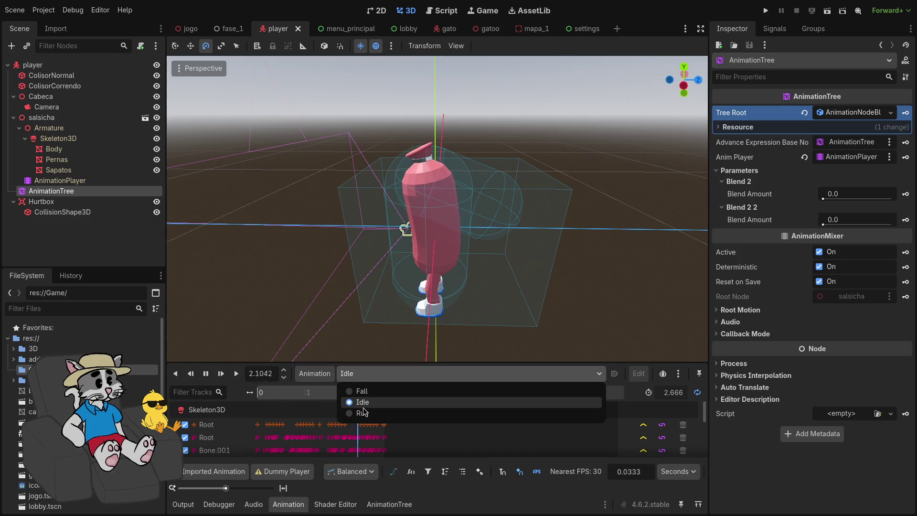
pyautogui.click(365, 417)
pyautogui.click(236, 374)
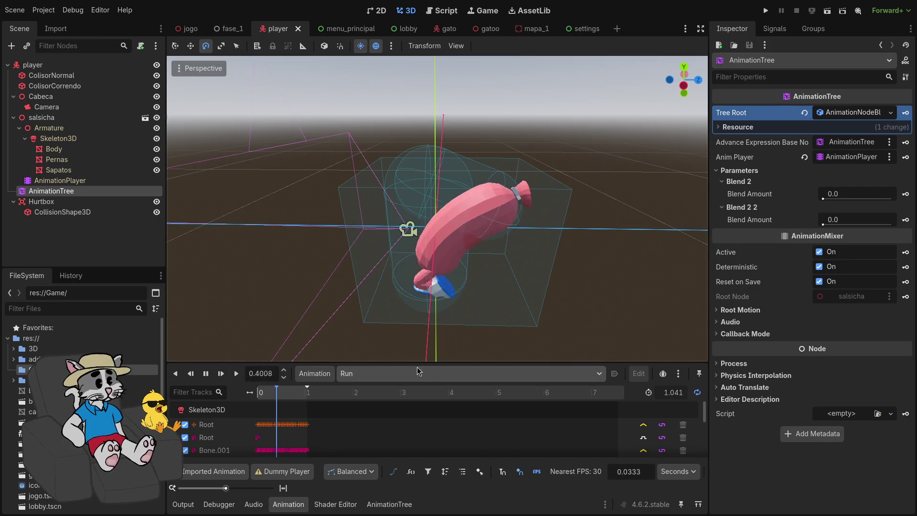
pyautogui.click(206, 373)
# - Show the AnimationTree graph with the Idle, Run and Fall nodes in view
pyautogui.click(60, 181)
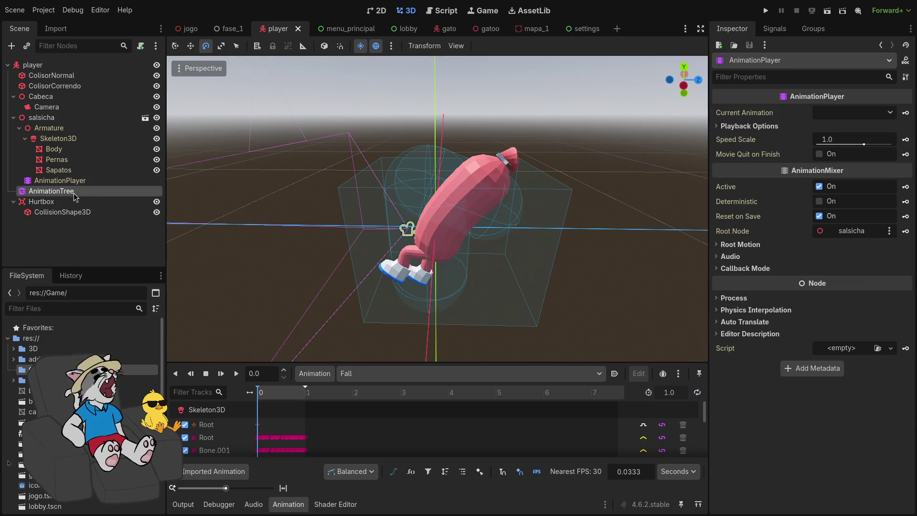
pyautogui.click(51, 191)
pyautogui.rightClick(369, 448)
pyautogui.moveTo(336, 418)
pyautogui.mouseDown()
pyautogui.moveTo(448, 354)
pyautogui.moveTo(616, 331)
pyautogui.moveTo(597, 353)
pyautogui.moveTo(499, 391)
pyautogui.mouseUp()
pyautogui.scroll(-1, 455, 405)
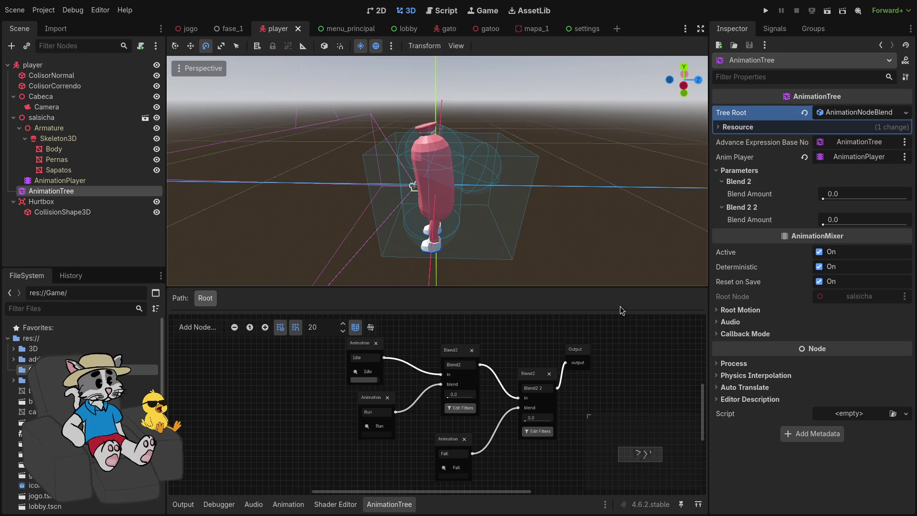
# - Test the Idle/Run and Fall blend amounts, ending at 0.0 and 0.77, then switch to the browser
pyautogui.click(825, 198)
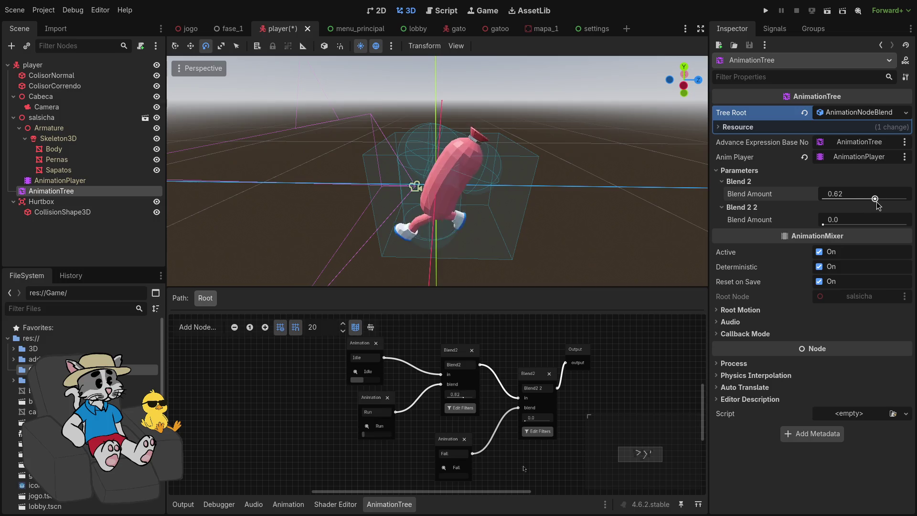
pyautogui.moveTo(900, 207)
pyautogui.mouseDown()
pyautogui.moveTo(825, 207)
pyautogui.moveTo(855, 216)
pyautogui.moveTo(829, 216)
pyautogui.mouseUp()
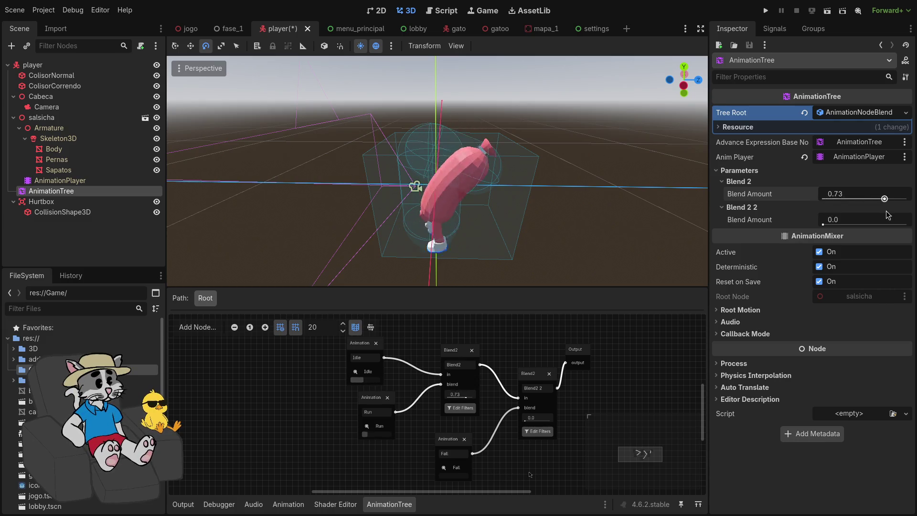
pyautogui.moveTo(906, 216); pyautogui.dragTo(835, 218)
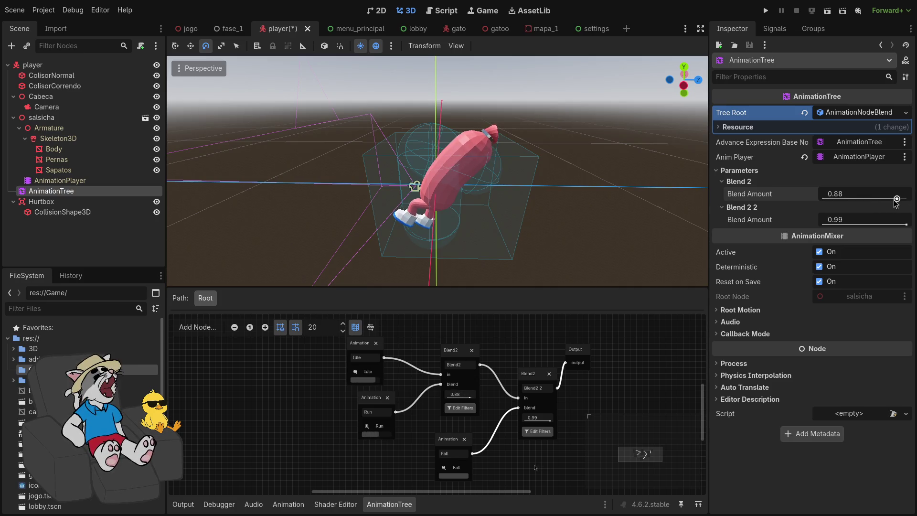
pyautogui.moveTo(906, 226); pyautogui.dragTo(835, 227)
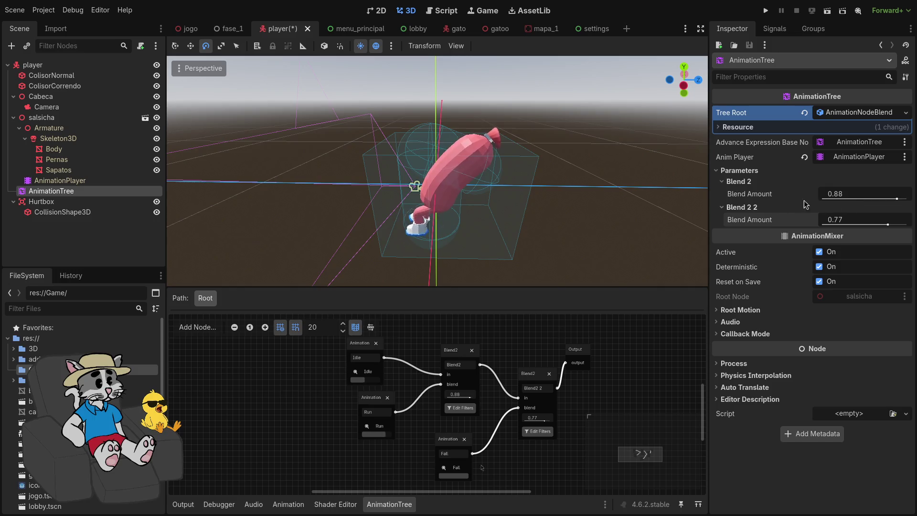
pyautogui.moveTo(877, 201); pyautogui.dragTo(466, 260)
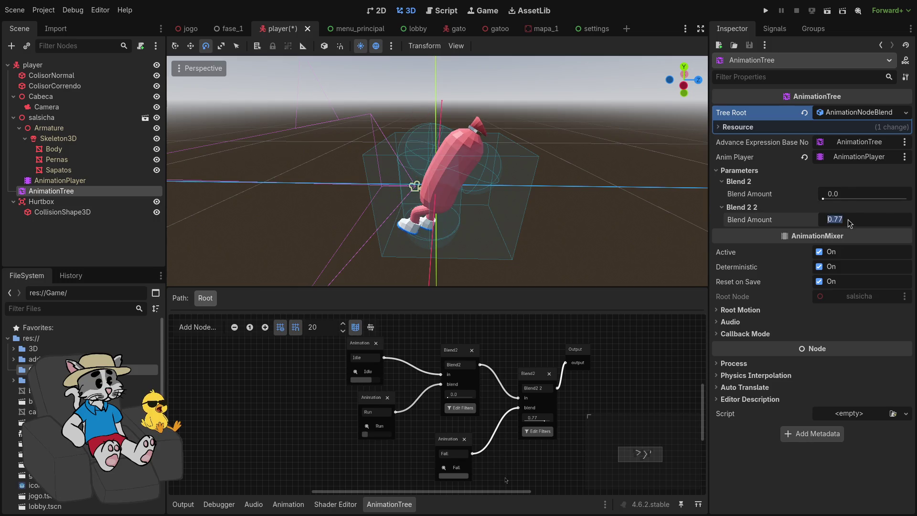
pyautogui.press('super+Right')
pyautogui.press('super+Right')
pyautogui.press('super+Right')
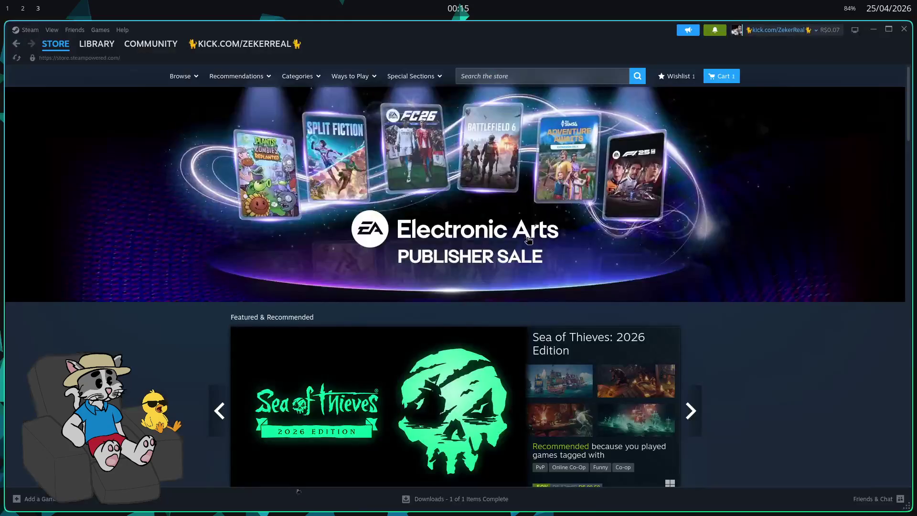
# - Search YouTube for 'game animation sample' and open Unreal's Game Animation Sample video
pyautogui.press('/')
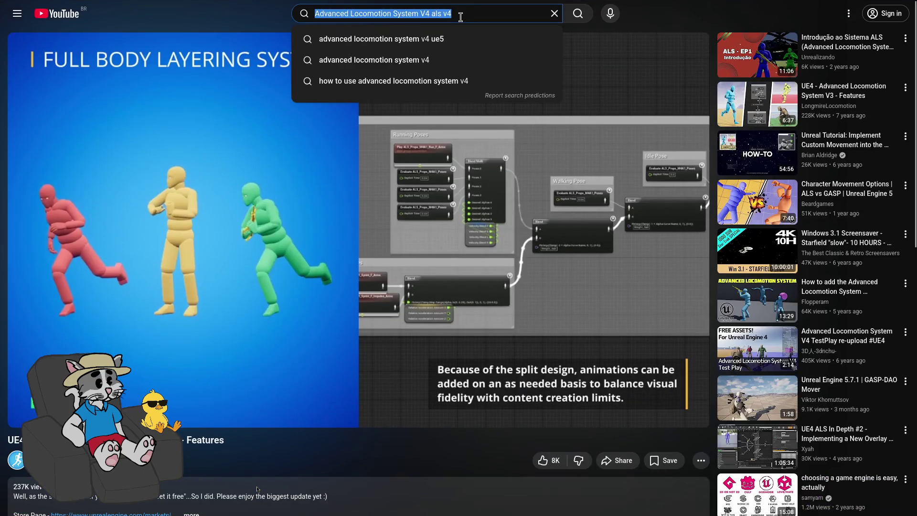
pyautogui.write('game  animation sample')
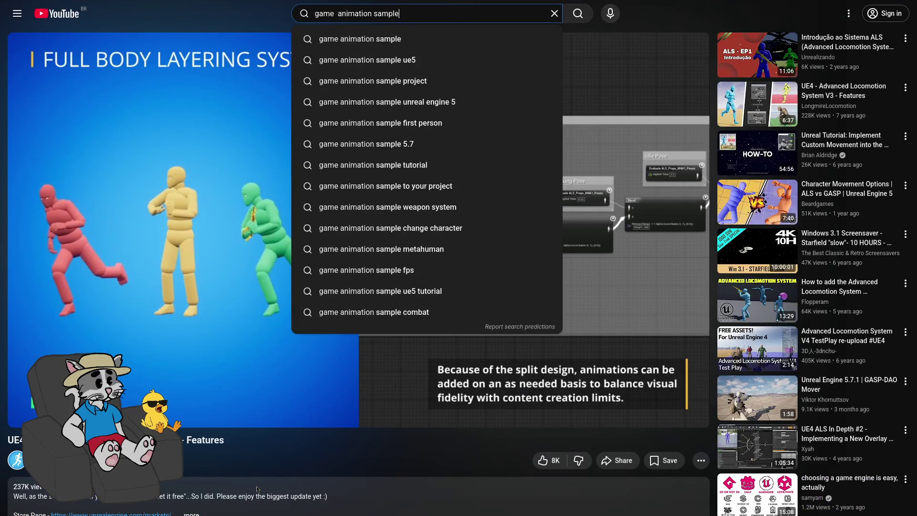
pyautogui.press('Return')
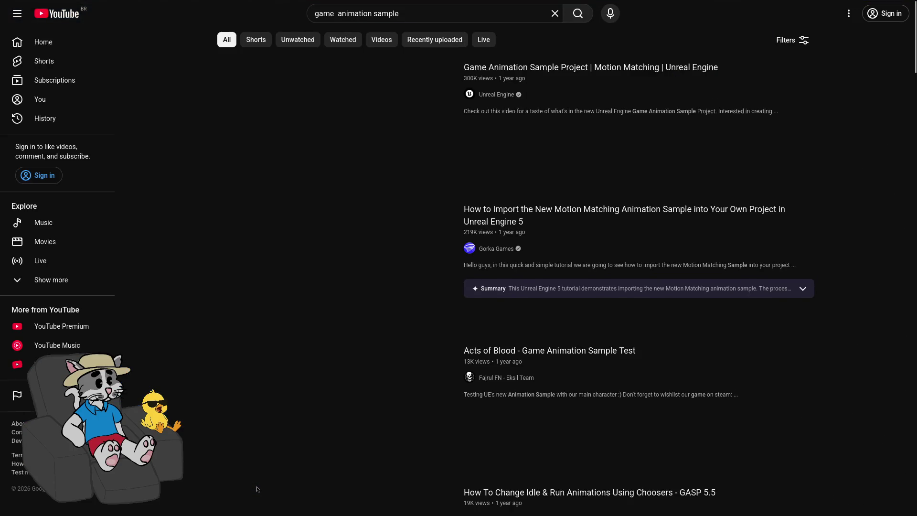
pyautogui.click(376, 131)
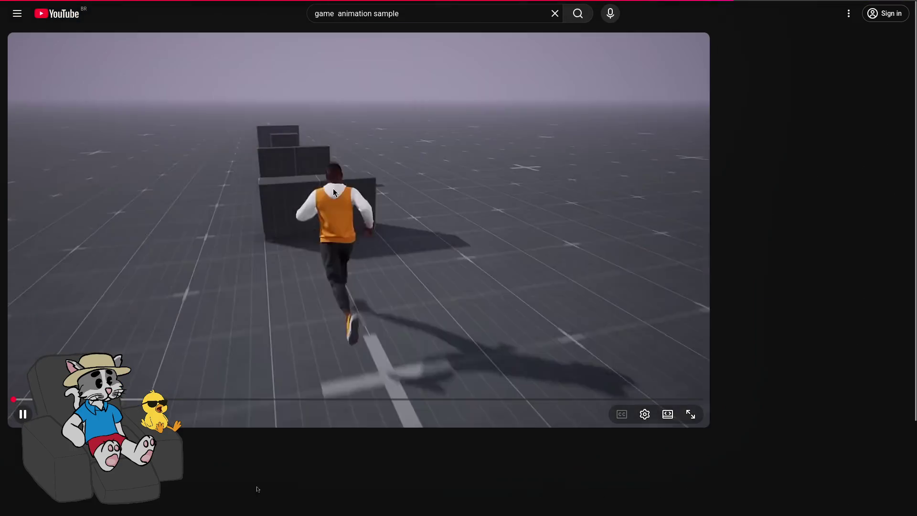
# - Watch the motion matching video to its end screen, then return to the search results
pyautogui.click(359, 236)
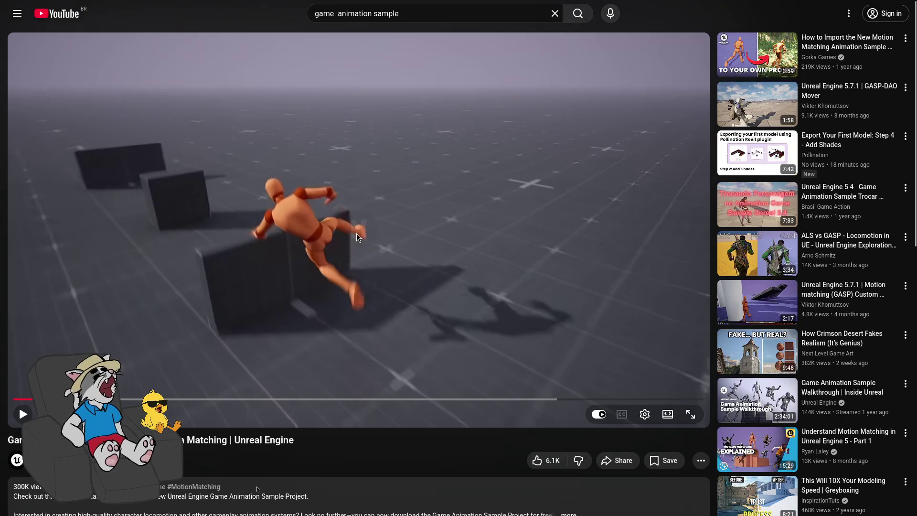
pyautogui.click(358, 236)
pyautogui.click(366, 258)
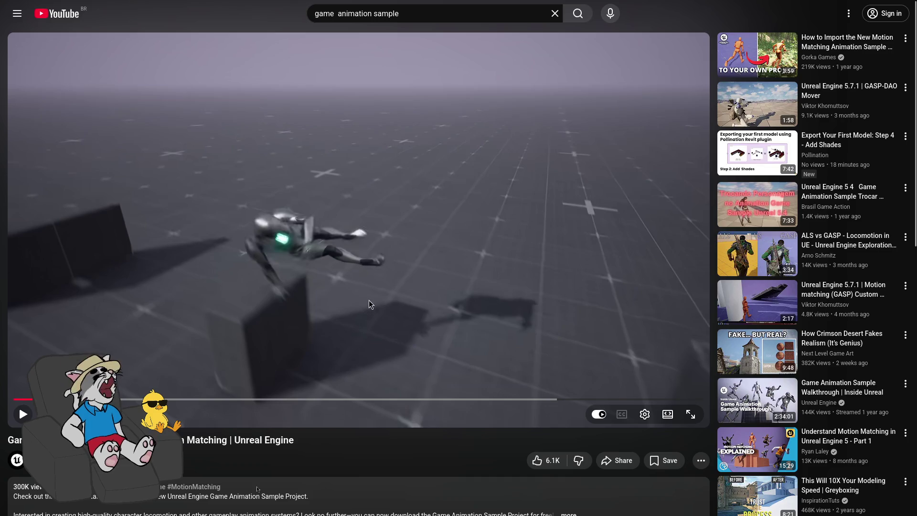
pyautogui.click(368, 256)
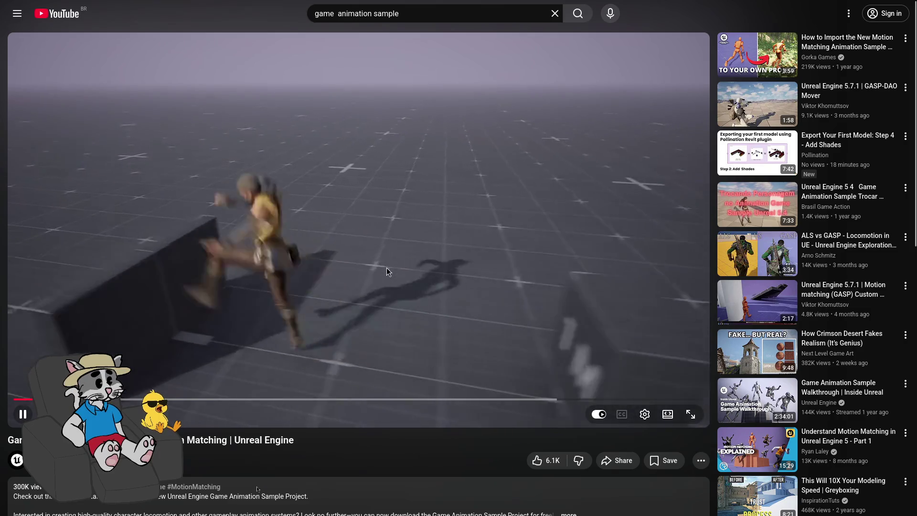
pyautogui.click(386, 268)
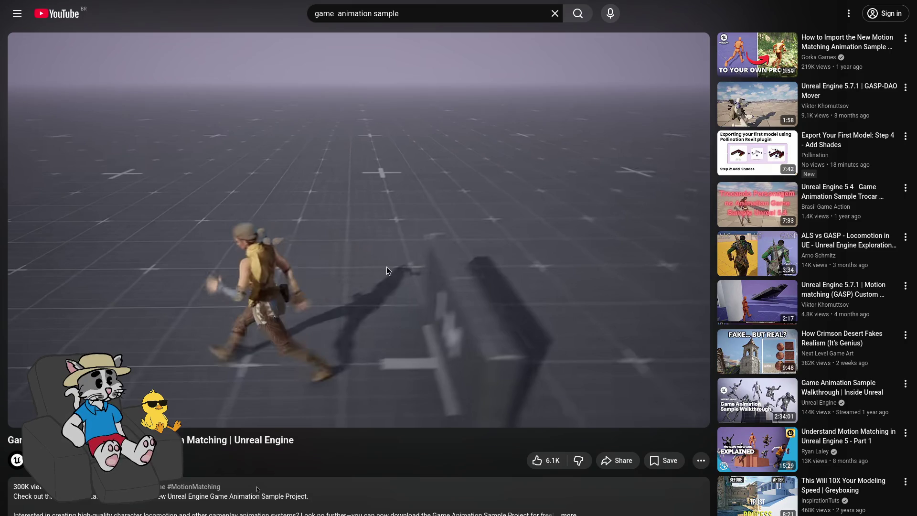
pyautogui.click(386, 269)
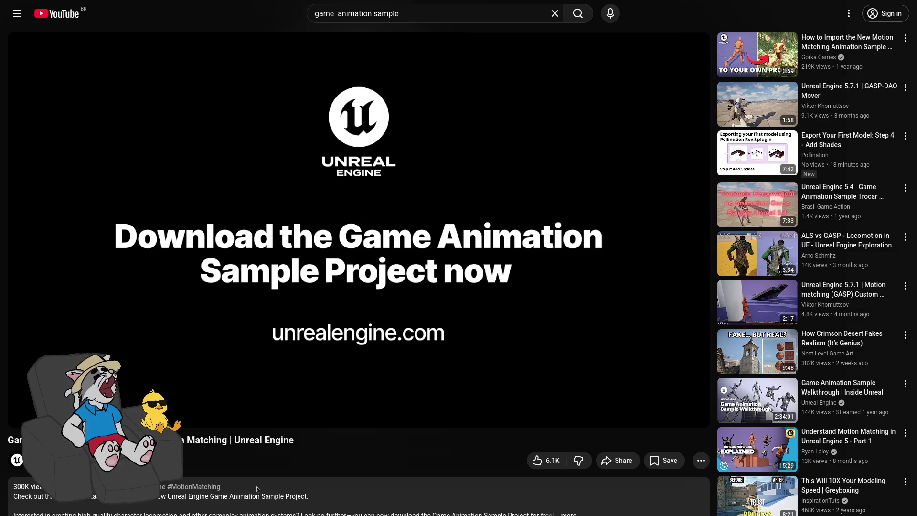
pyautogui.click(306, 298)
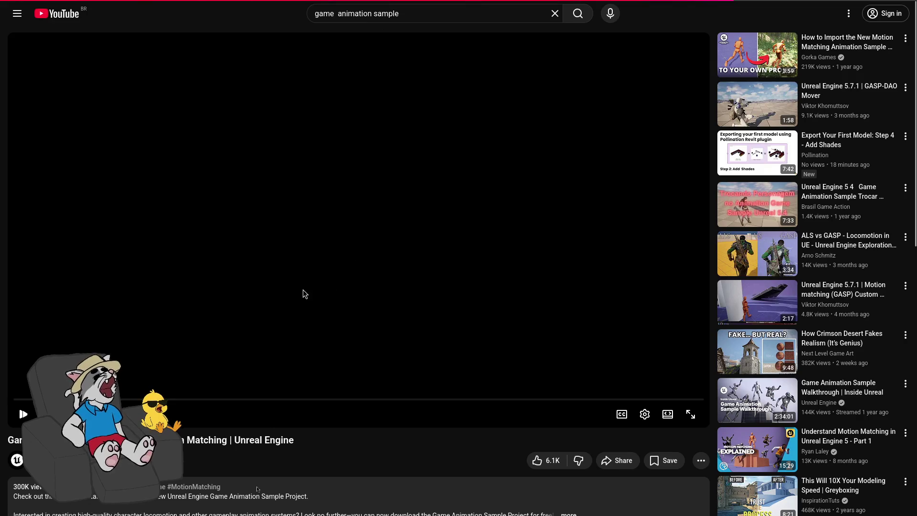
pyautogui.click(341, 280)
pyautogui.hotkey('alt', 'Left')
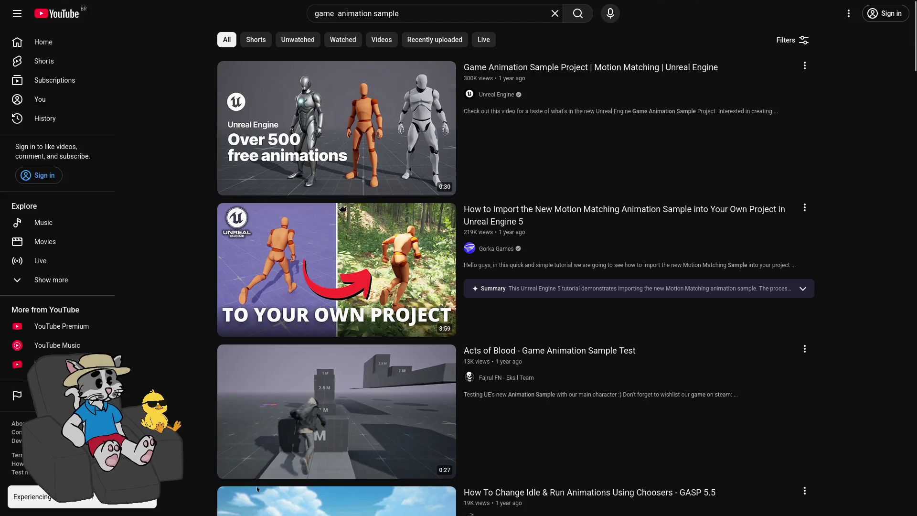
# - Change the search query to the AGLS creator's channel name and search
pyautogui.moveTo(335, 281)
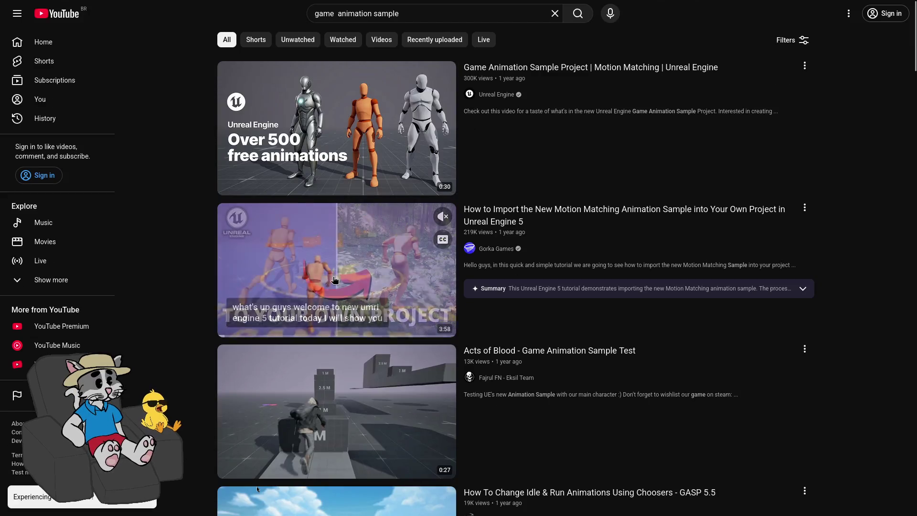
pyautogui.click(417, 21)
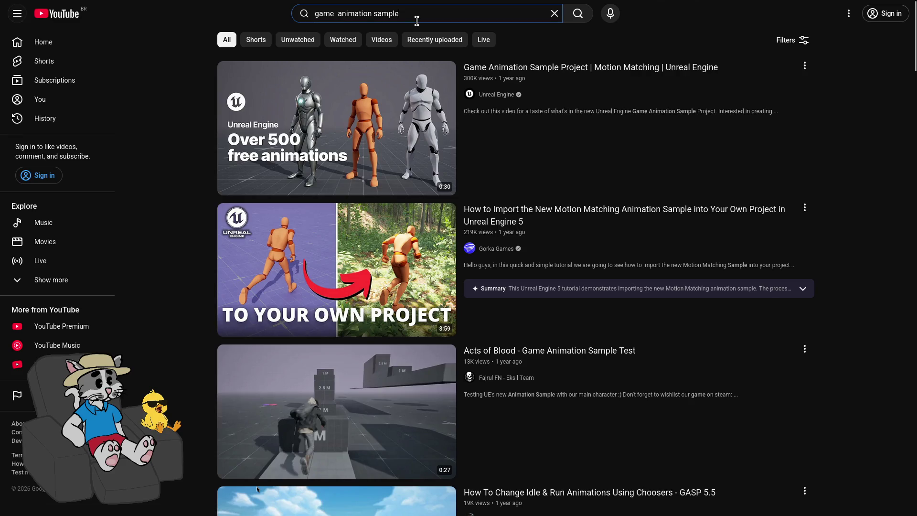
pyautogui.write('a')
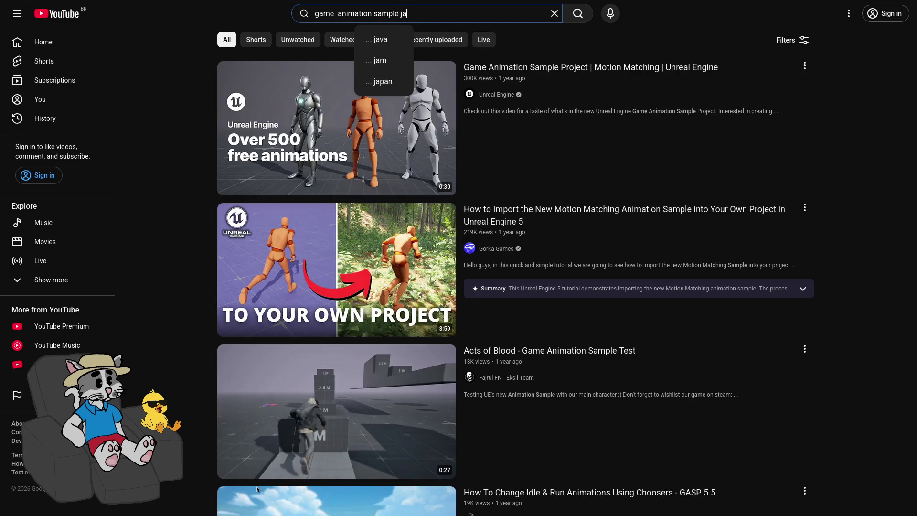
pyautogui.write('kubew')
pyautogui.press('Return')
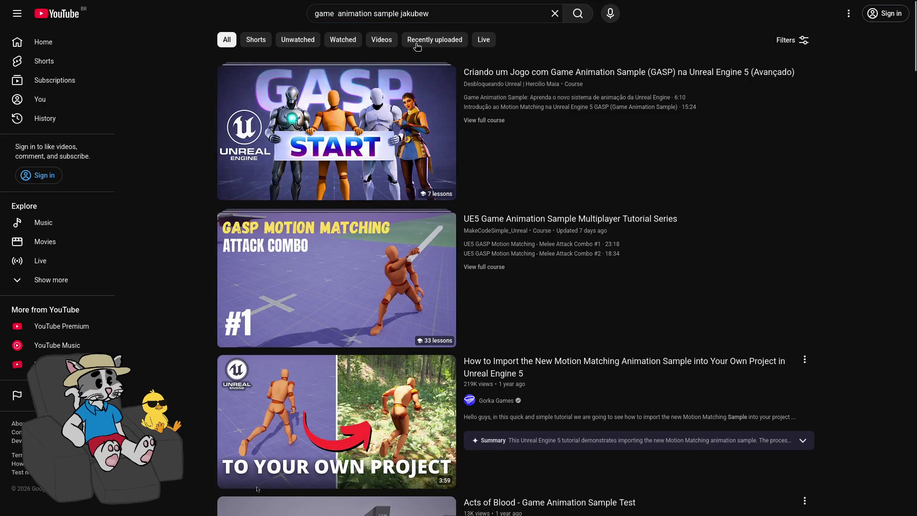
# - Clear the misspelled query and search the creator's channel name again to reach its Videos page
pyautogui.moveTo(368, 186)
pyautogui.moveTo(458, 14); pyautogui.dragTo(410, 15)
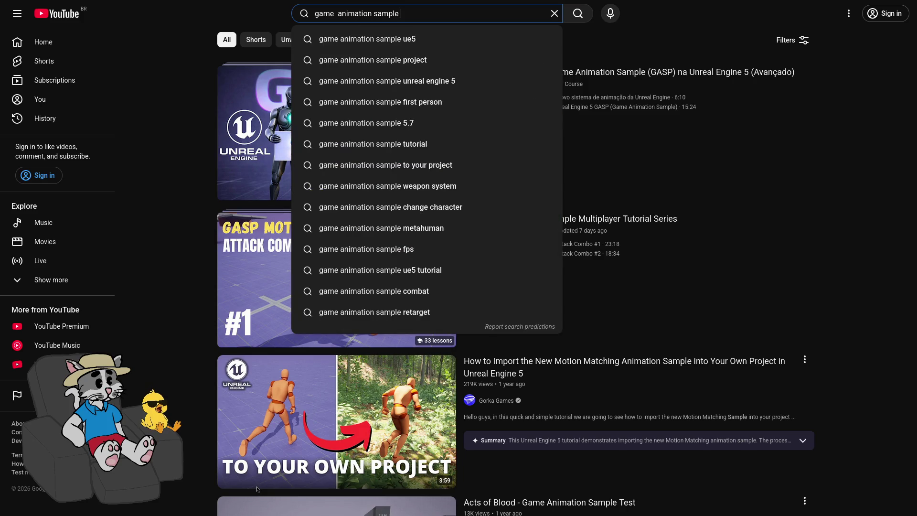
pyautogui.press('Escape')
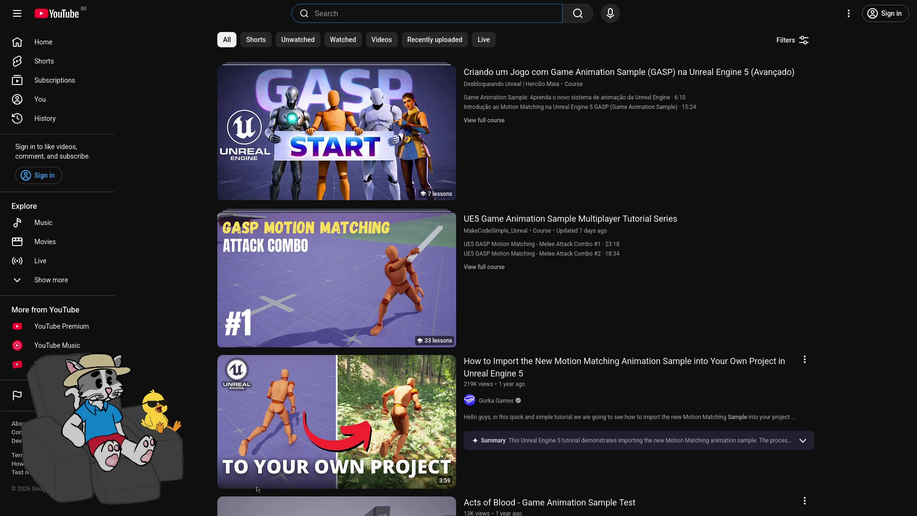
pyautogui.write('ac')
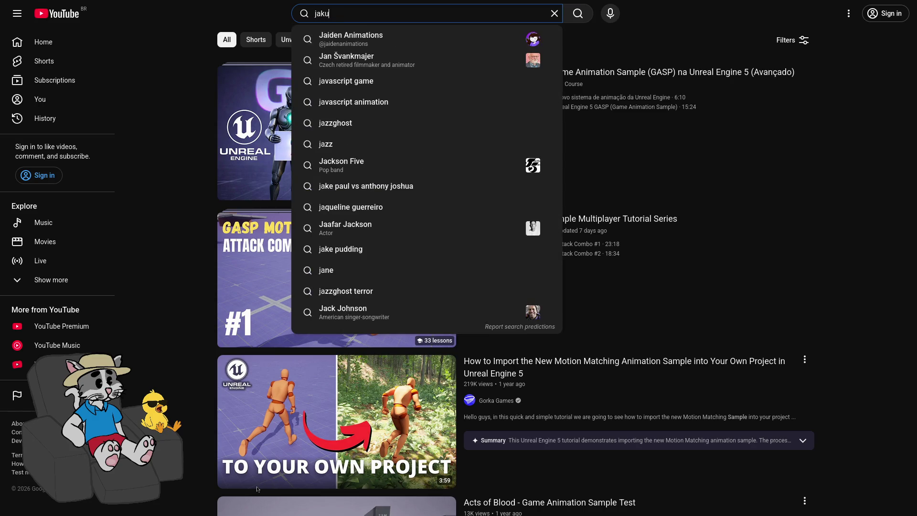
pyautogui.write('b w')
pyautogui.press('Return')
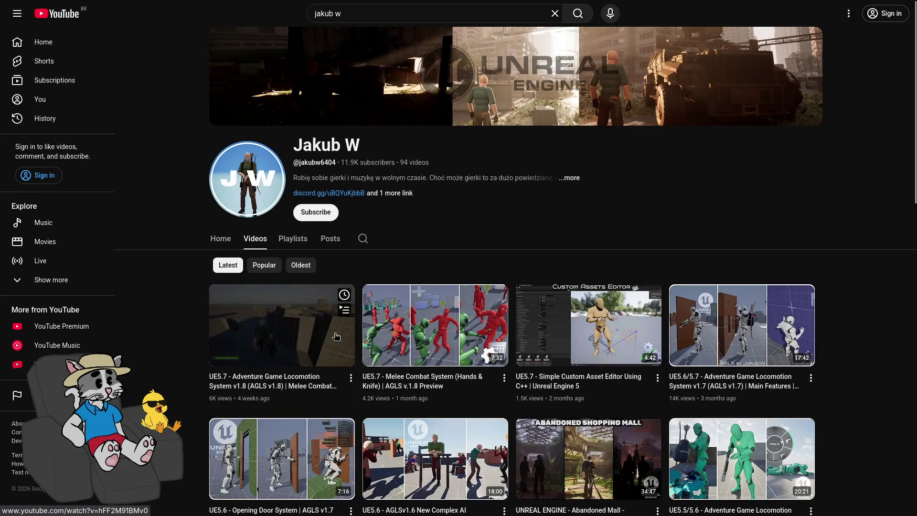
# - Open the first thumbnail in the Videos grid, the AGLS v1.8 Melee Combat Preview
pyautogui.click(314, 335)
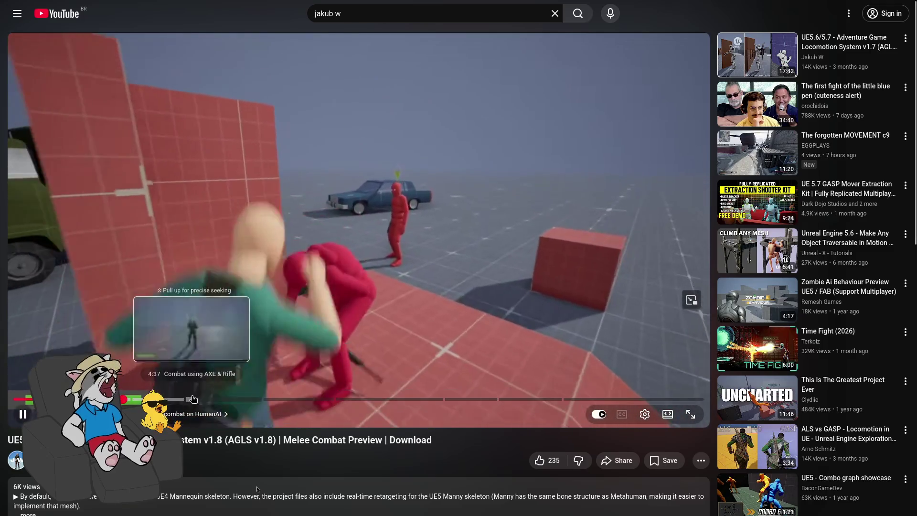
# - Seek through the AXE & Rifle and Combat with Zombies chapters, pause, and return to the channel's videos
pyautogui.click(193, 399)
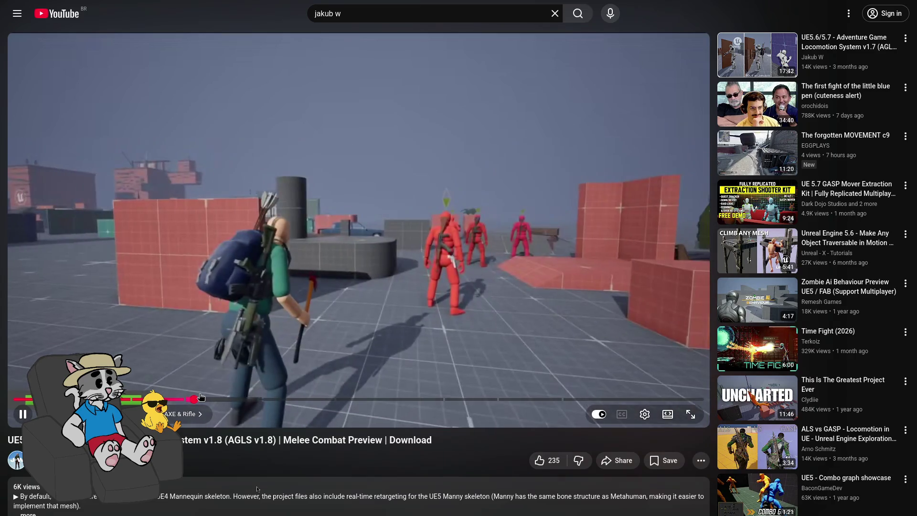
pyautogui.click(271, 399)
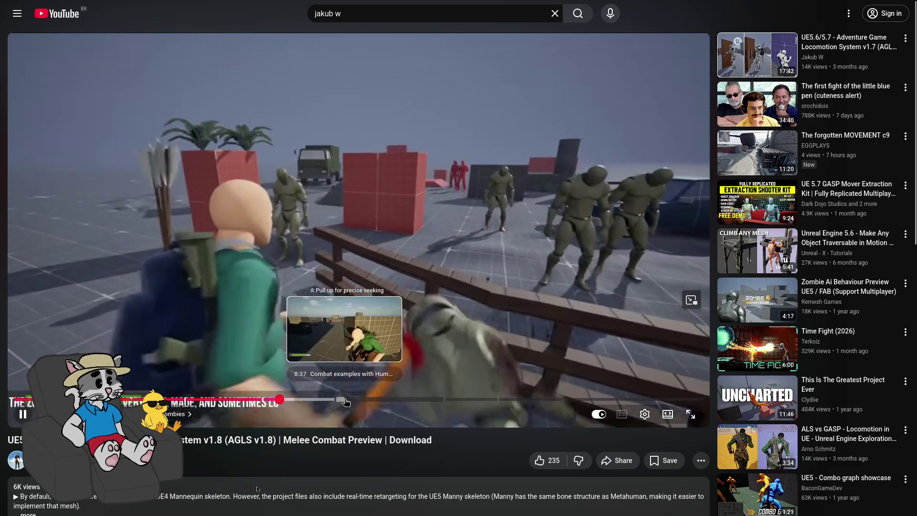
pyautogui.click(315, 399)
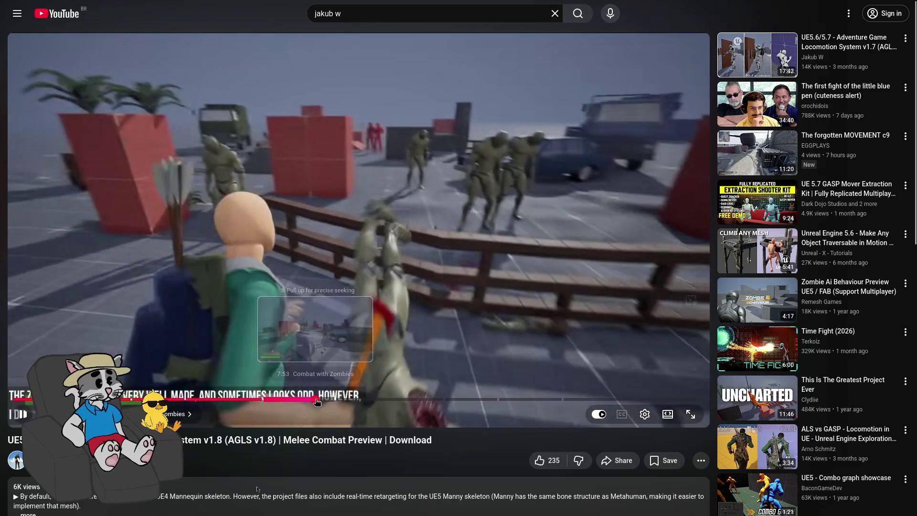
pyautogui.moveTo(327, 401); pyautogui.dragTo(354, 400)
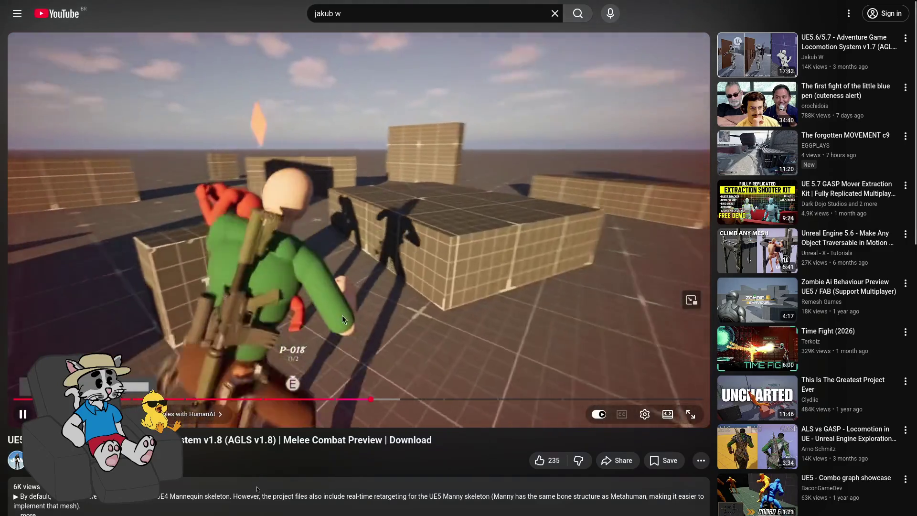
pyautogui.click(365, 316)
pyautogui.hotkey('alt', 'Left')
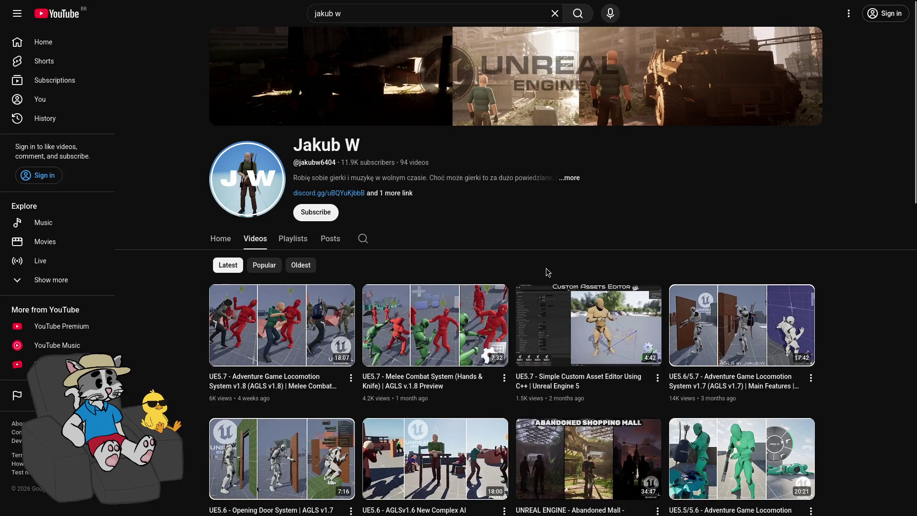
# - Scroll the channel's videos and play the UE5.5/5.6 AGLS v1.5 Main Features video
pyautogui.scroll(-1, 547, 272)
pyautogui.scroll(-3, 495, 119)
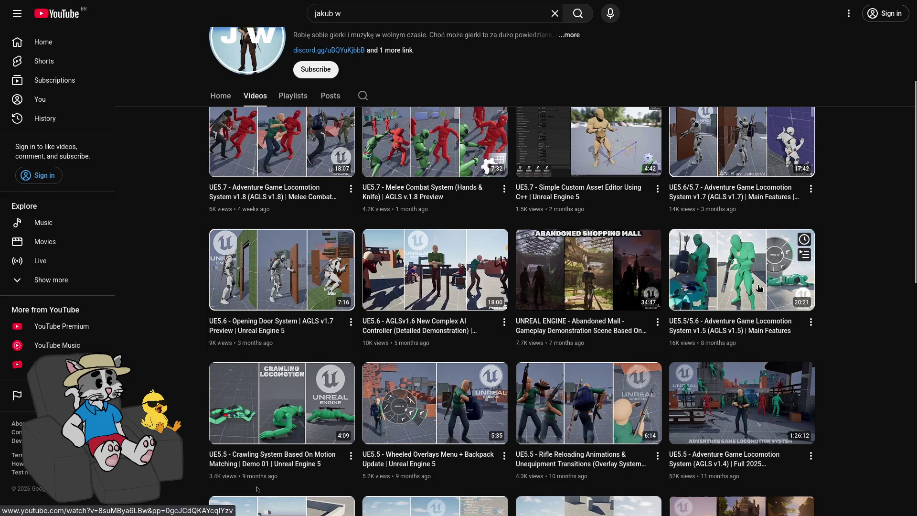
pyautogui.click(735, 308)
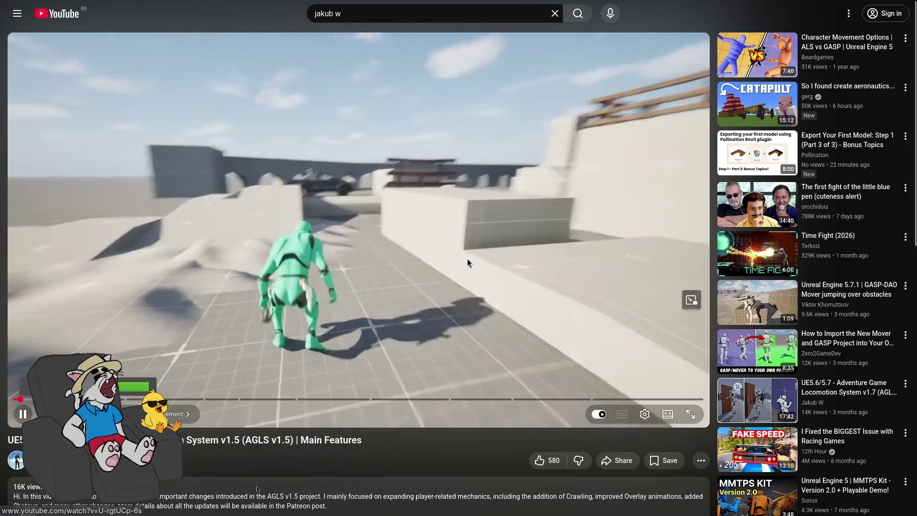
pyautogui.click(464, 261)
pyautogui.click(464, 261)
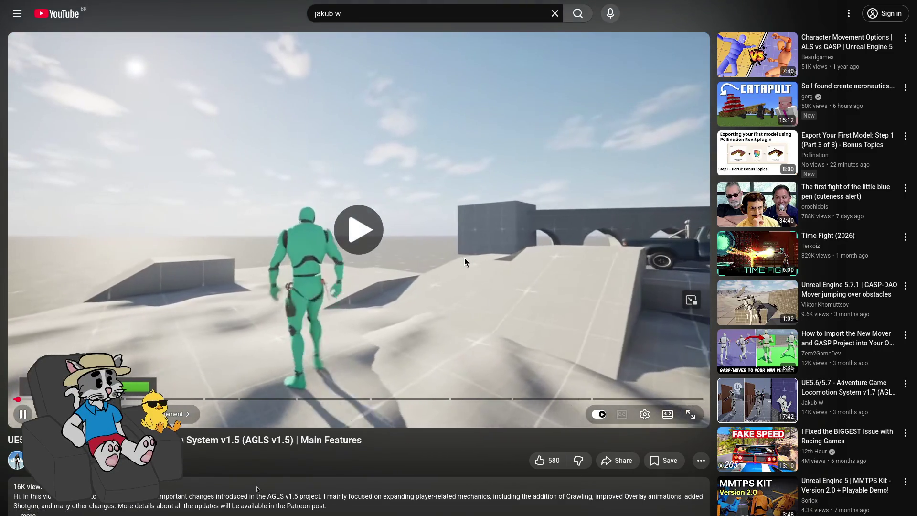
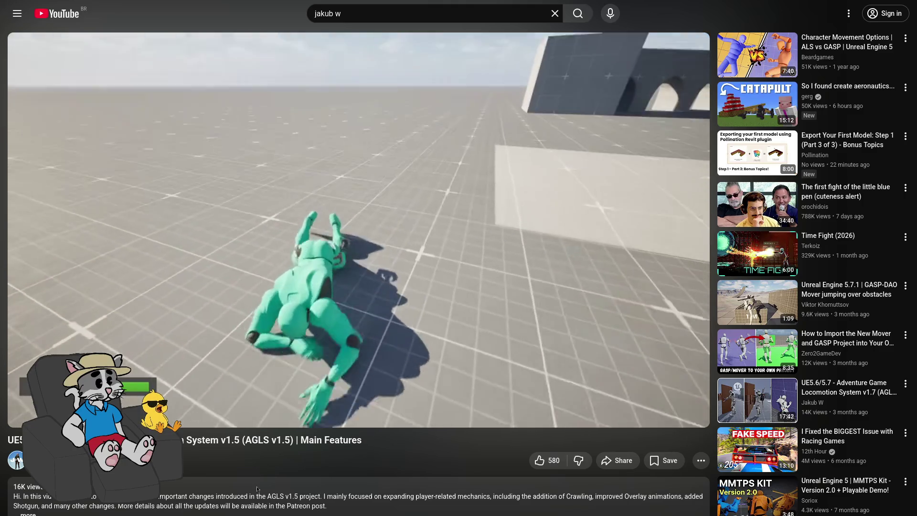
# - Skip the AGLS v1.5 video forward to the crawling section and pause on it
pyautogui.press('Right')
pyautogui.press('Right')
pyautogui.press('Right')
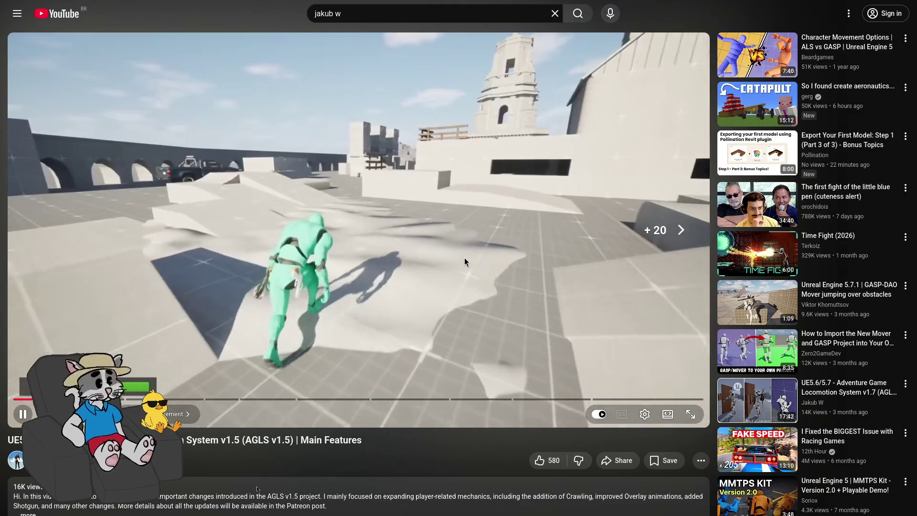
pyautogui.press('Right')
pyautogui.press('Right')
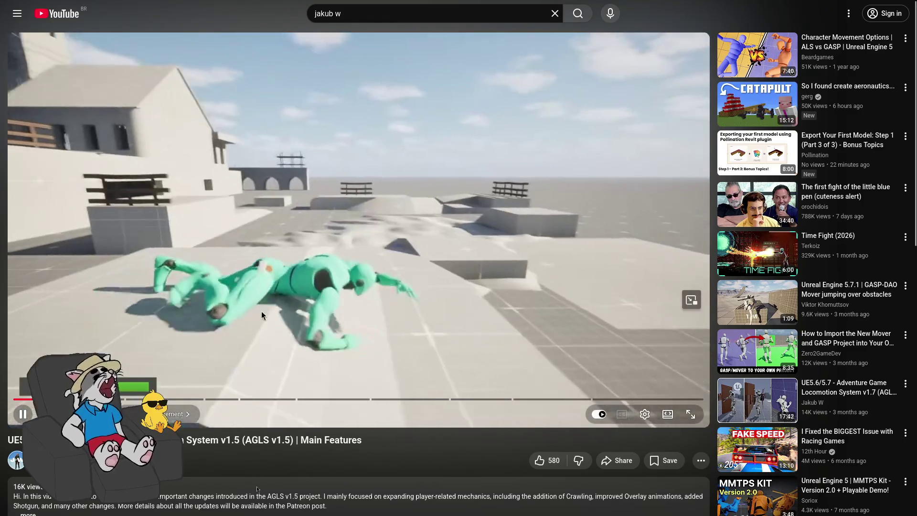
pyautogui.click(269, 297)
pyautogui.click(302, 288)
pyautogui.click(312, 279)
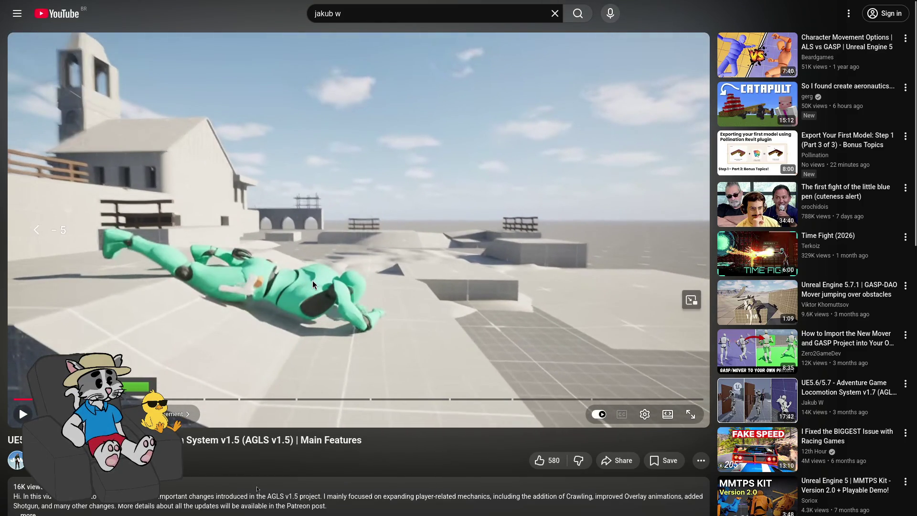
# - Rewind five seconds and step through the crawl animation with repeated pauses
pyautogui.press('Left')
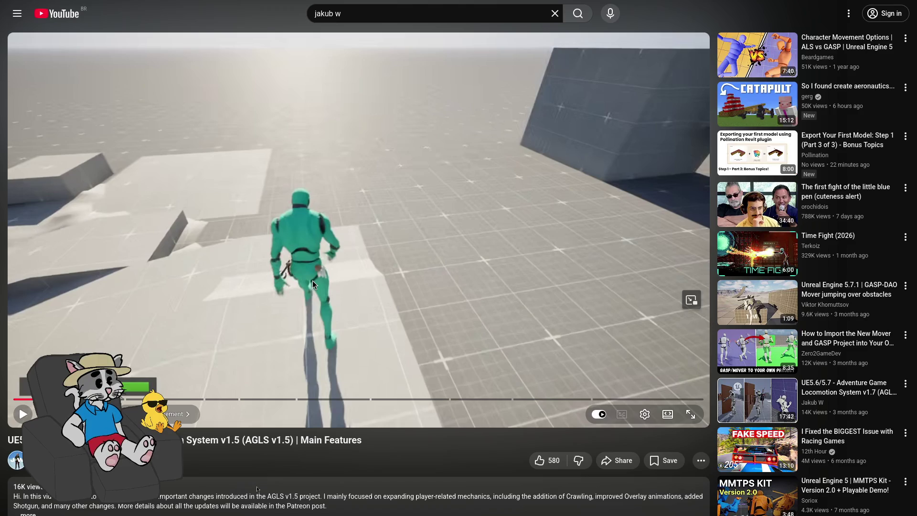
pyautogui.click(312, 280)
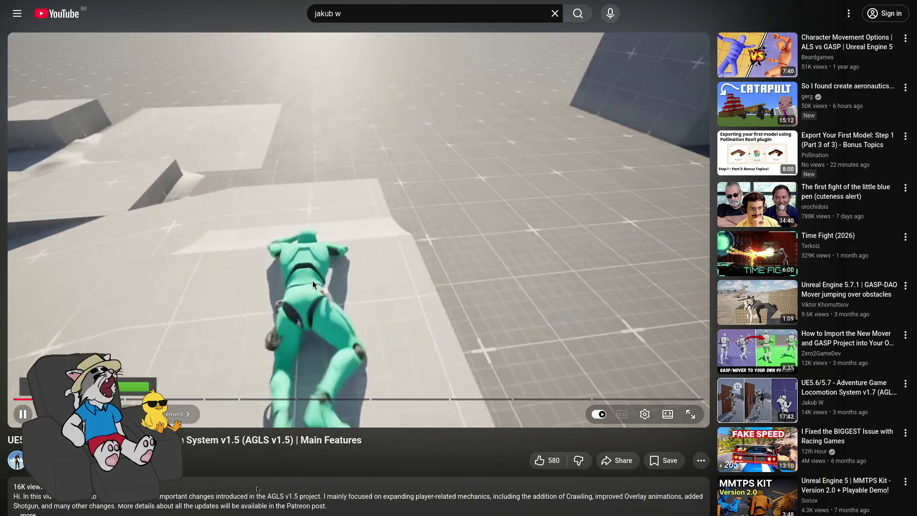
pyautogui.click(312, 280)
pyautogui.click(312, 280)
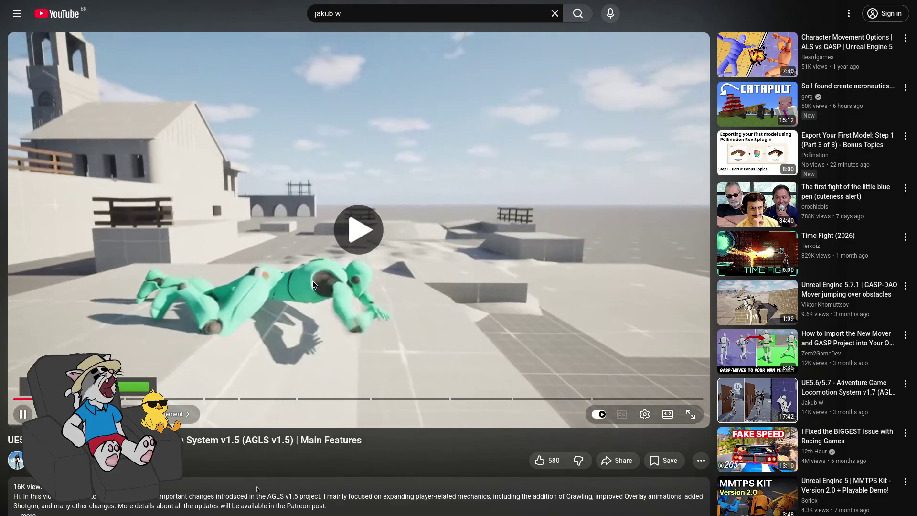
pyautogui.click(313, 280)
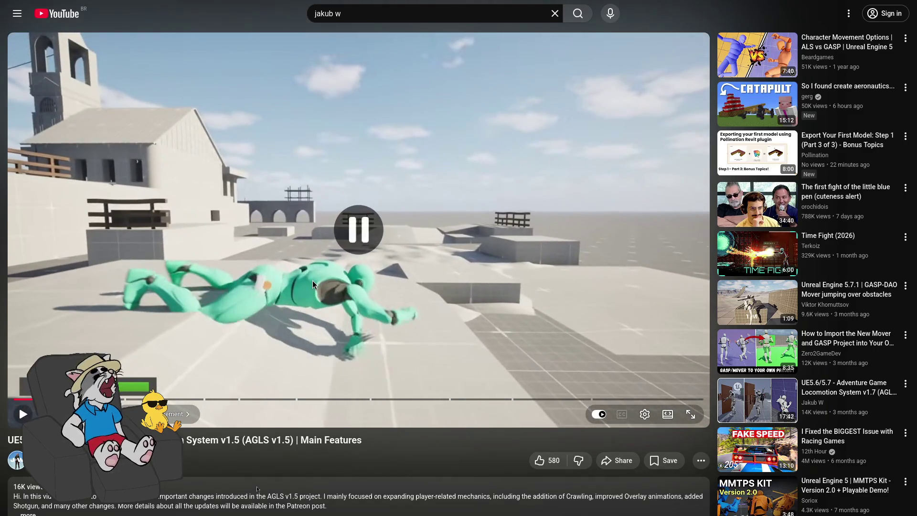
pyautogui.click(313, 280)
pyautogui.click(312, 280)
pyautogui.click(313, 280)
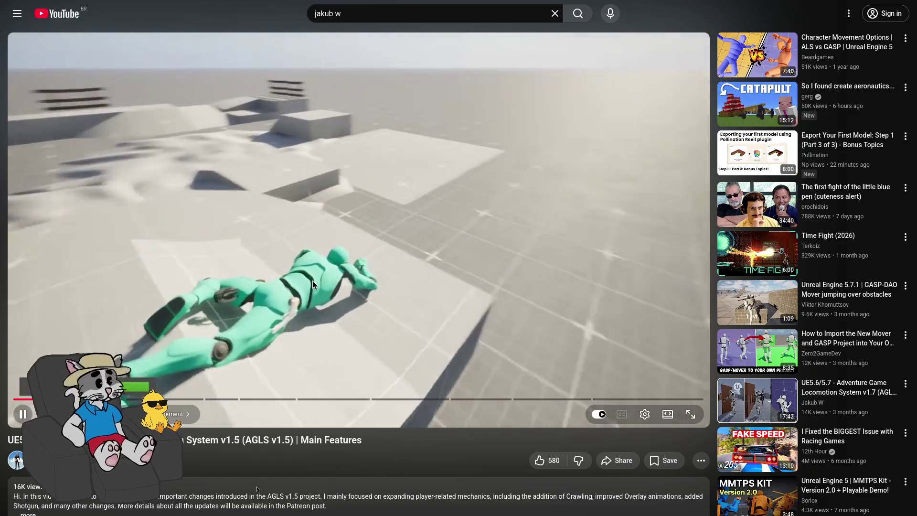
pyautogui.click(312, 280)
pyautogui.click(312, 280)
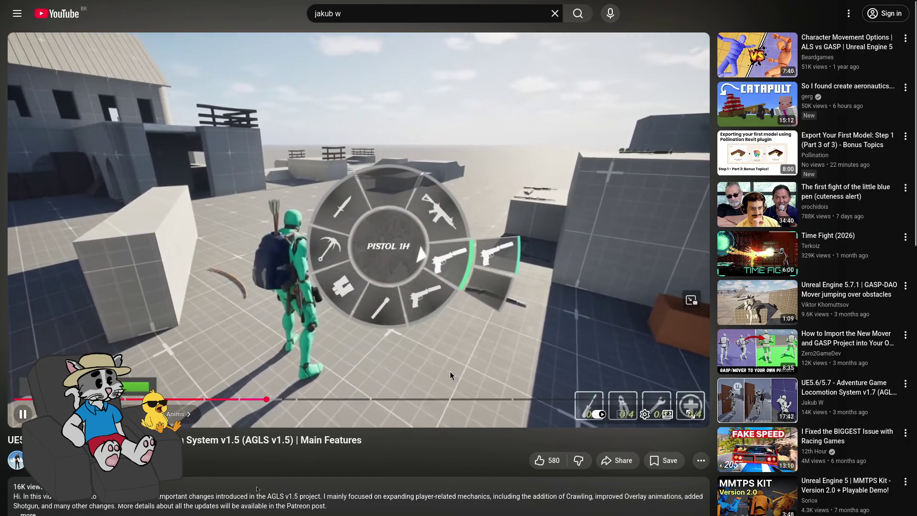
# - Jump to the Wheeled Overlay Menu chapter and watch the weapon wheel, pausing on its default slot
pyautogui.click(316, 397)
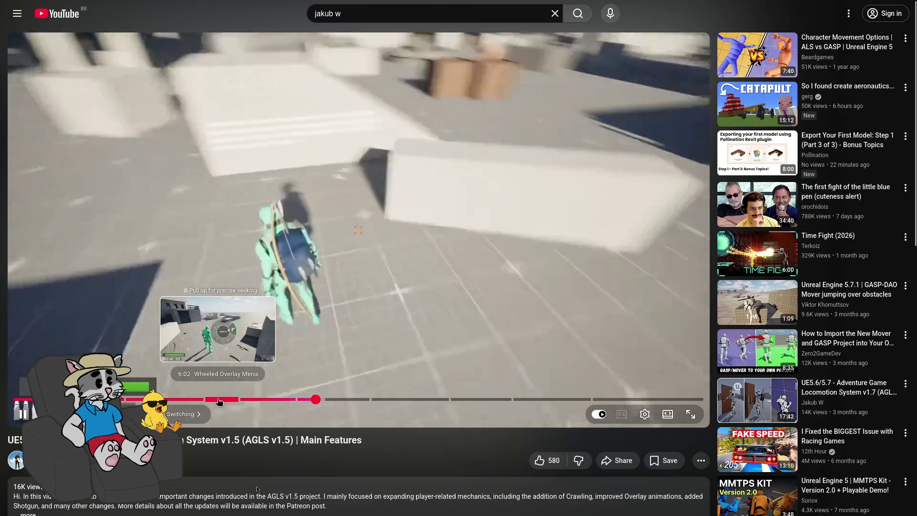
pyautogui.click(211, 399)
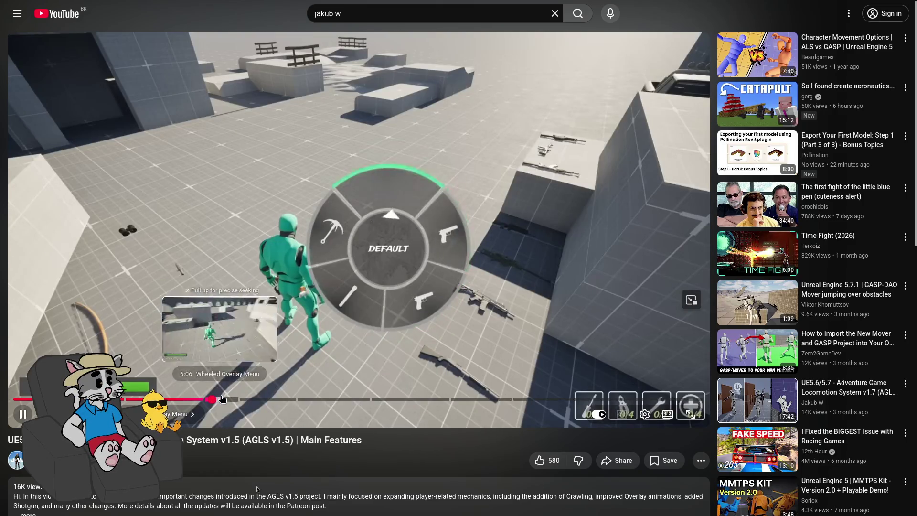
pyautogui.click(276, 304)
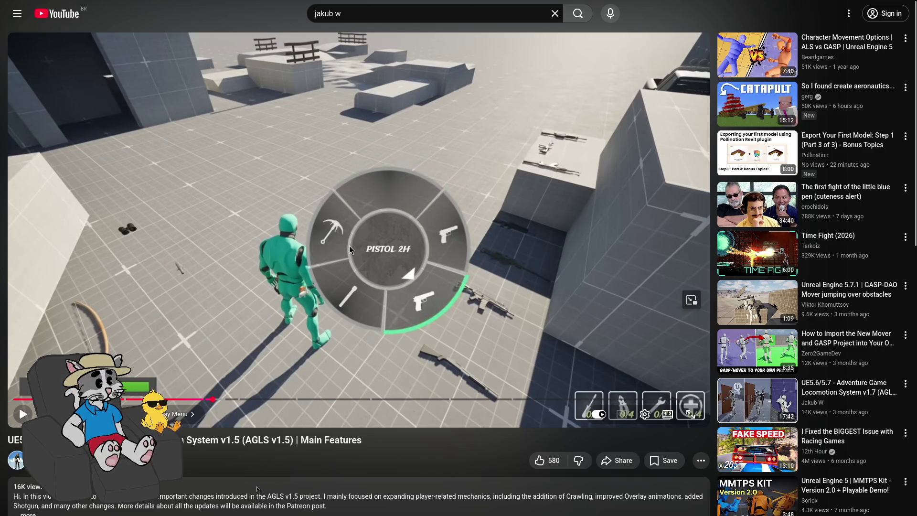
pyautogui.click(349, 245)
pyautogui.click(348, 246)
pyautogui.moveTo(213, 410); pyautogui.dragTo(209, 409)
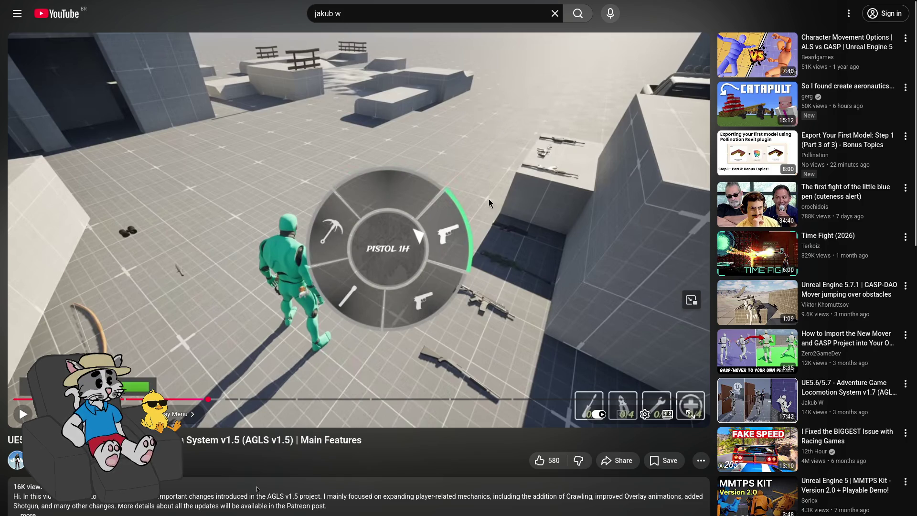
pyautogui.click(473, 225)
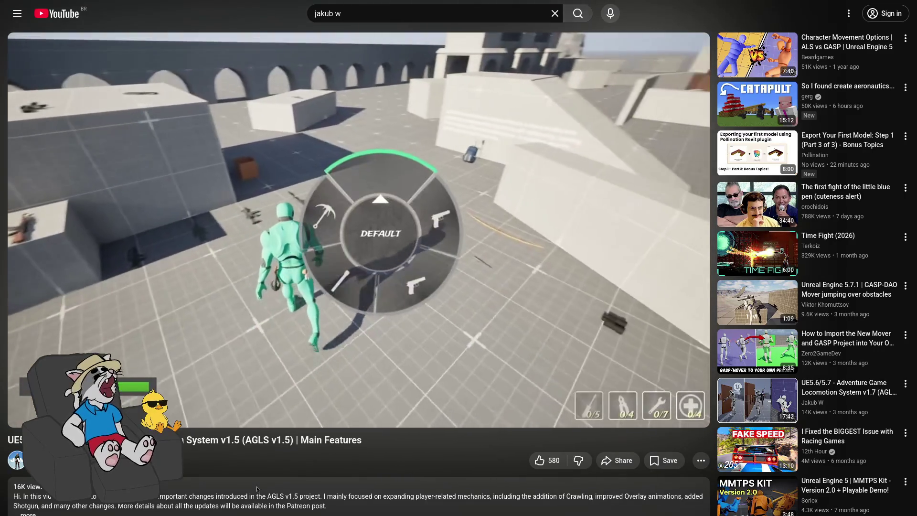
pyautogui.click(345, 280)
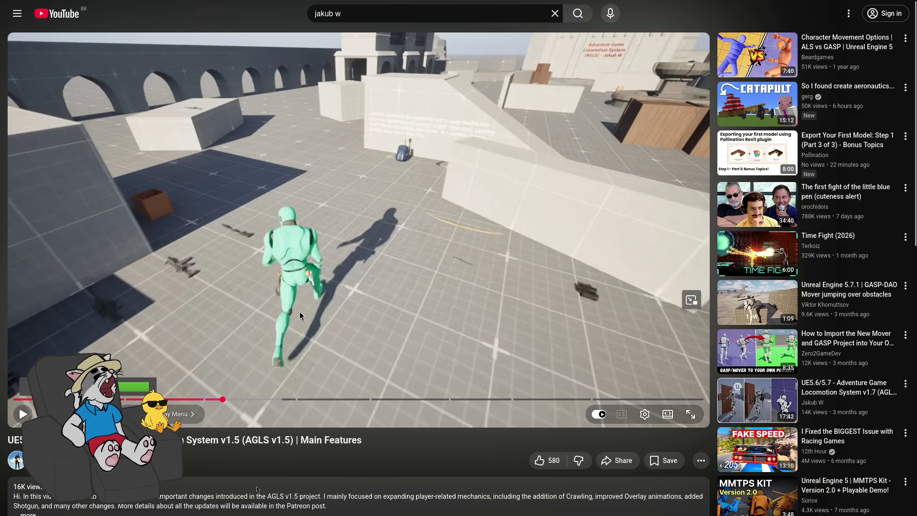
pyautogui.click(318, 279)
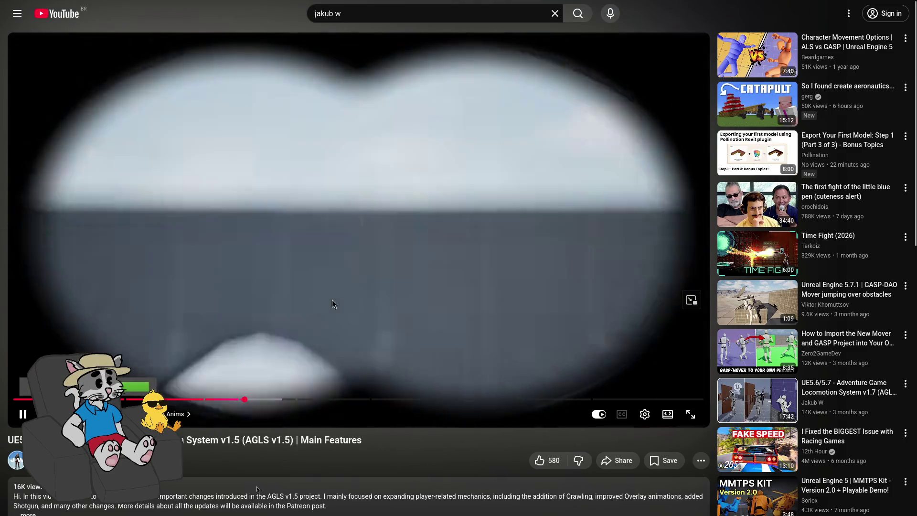
# - Seek the video to the Pistol Instance Switching chapter and on to about 11:41
pyautogui.click(349, 296)
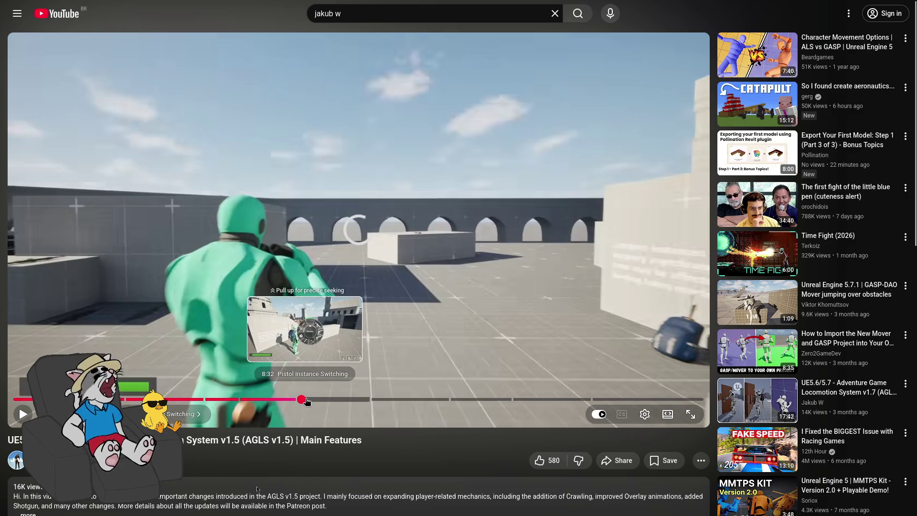
pyautogui.moveTo(303, 404); pyautogui.dragTo(303, 404)
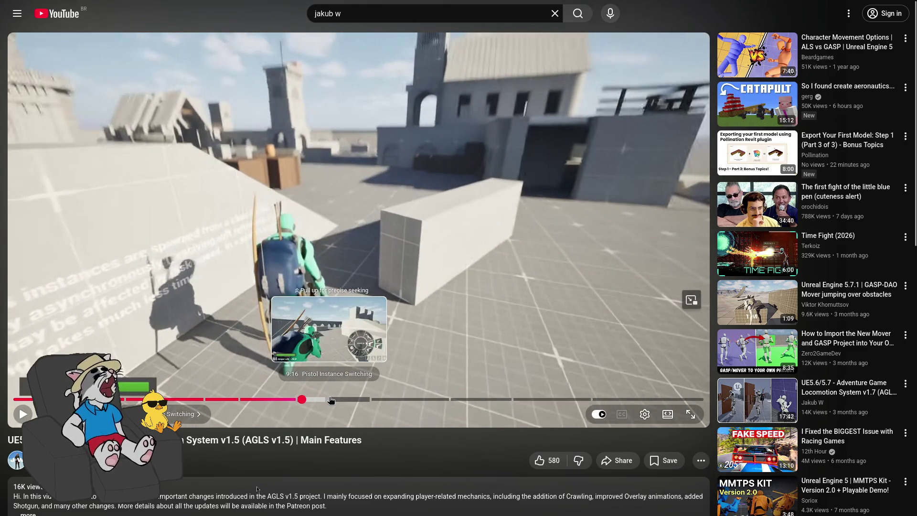
pyautogui.click(329, 399)
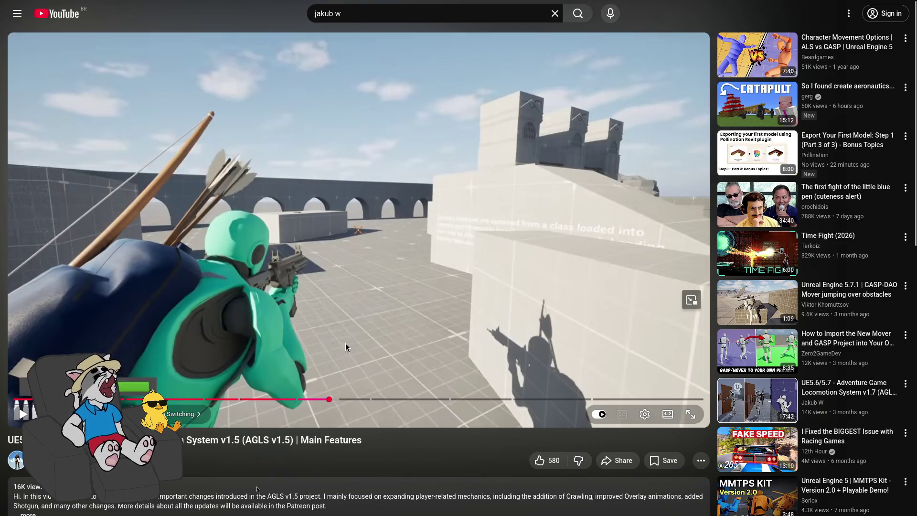
pyautogui.click(412, 399)
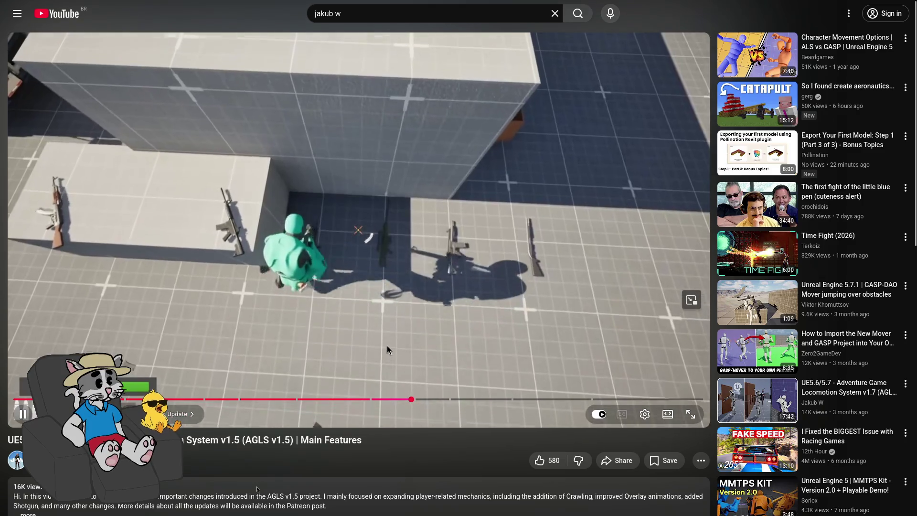
# - Watch the rifle aiming section, pausing on the scope view, then return to Godot
pyautogui.click(392, 319)
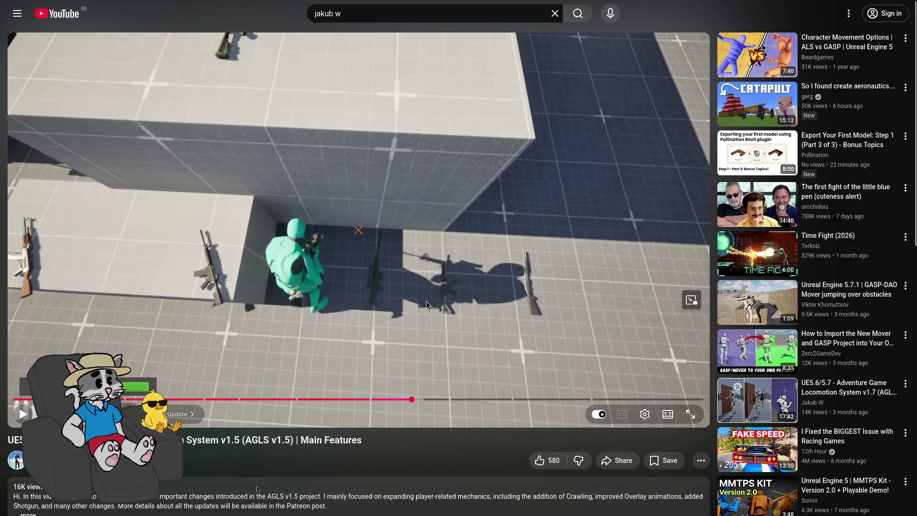
pyautogui.click(441, 323)
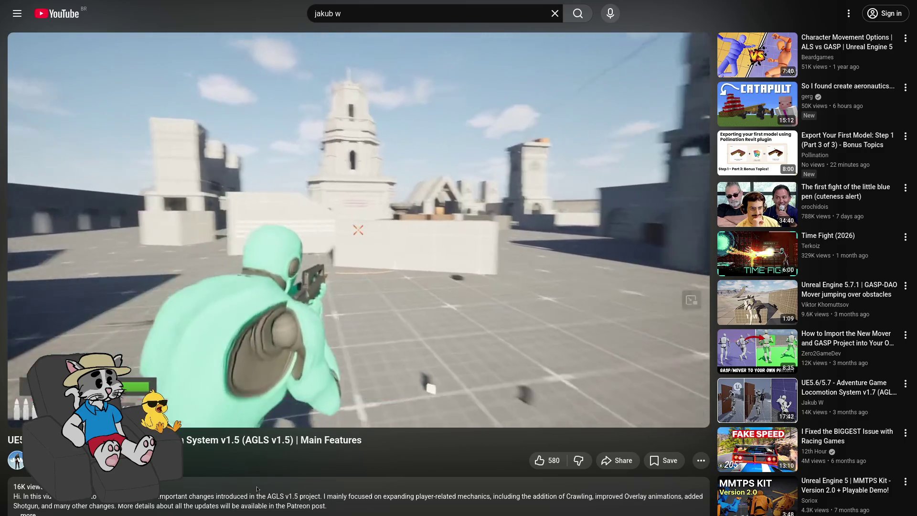
pyautogui.click(442, 319)
pyautogui.click(451, 305)
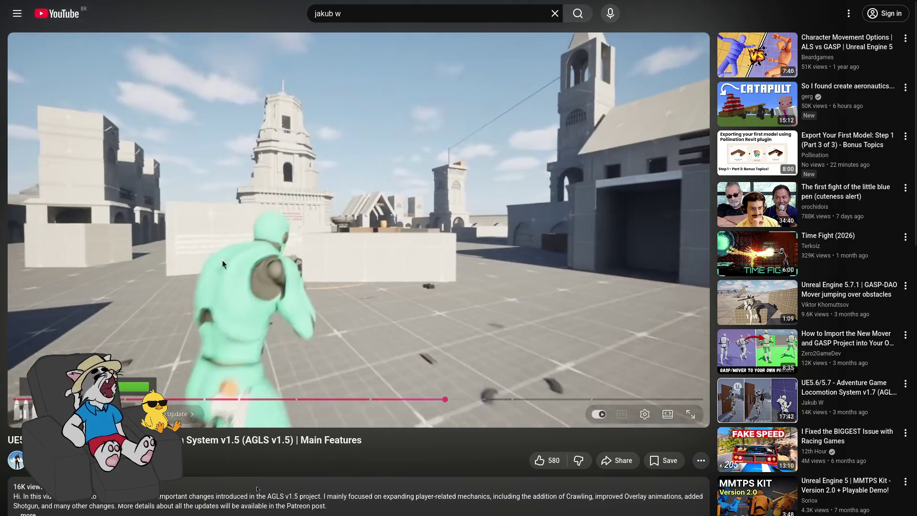
pyautogui.click(328, 219)
pyautogui.hotkey('alt', 'Tab')
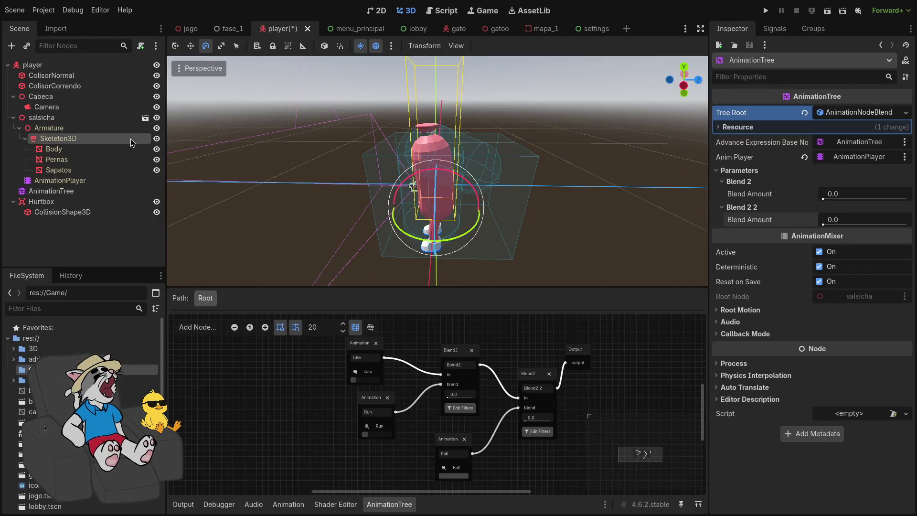
# - Inspect the character's Skeleton3D bone pose and its child nodes
pyautogui.click(131, 139)
pyautogui.click(753, 191)
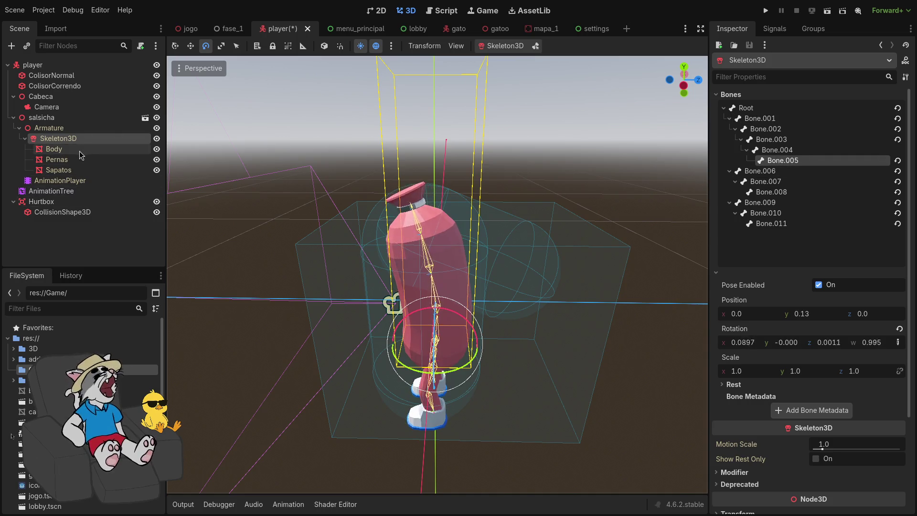
pyautogui.click(58, 170)
pyautogui.click(57, 159)
pyautogui.click(59, 181)
# - Centre the viewport on the Pernas leg mesh, then go back to the YouTube video
pyautogui.click(79, 162)
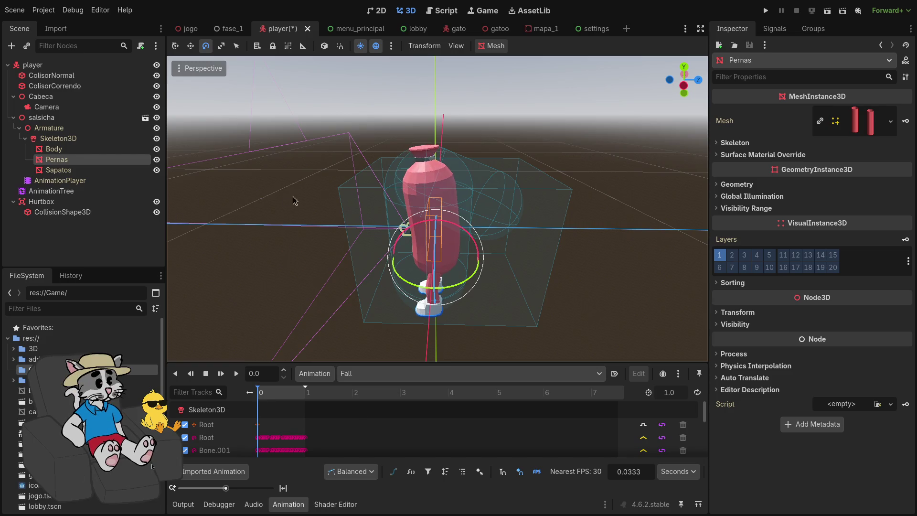
pyautogui.scroll(5, 335, 215)
pyautogui.hotkey('shift', 'f')
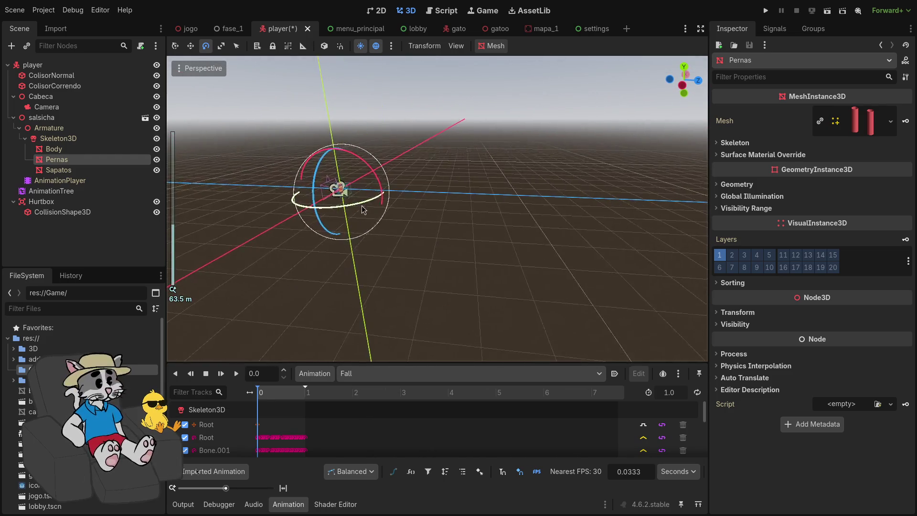
pyautogui.press('f')
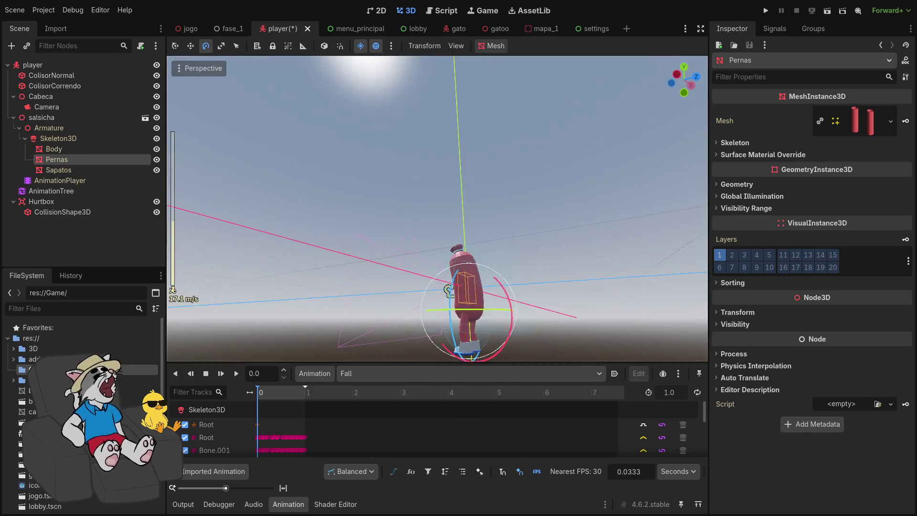
pyautogui.hotkey('alt', 'Tab')
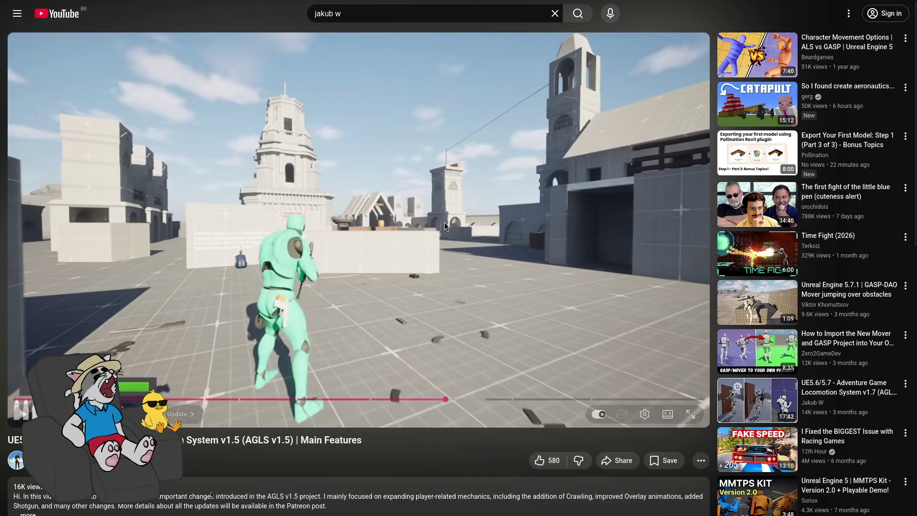
# - Skip the video ahead to the shooting scene and pause on it
pyautogui.click(615, 339)
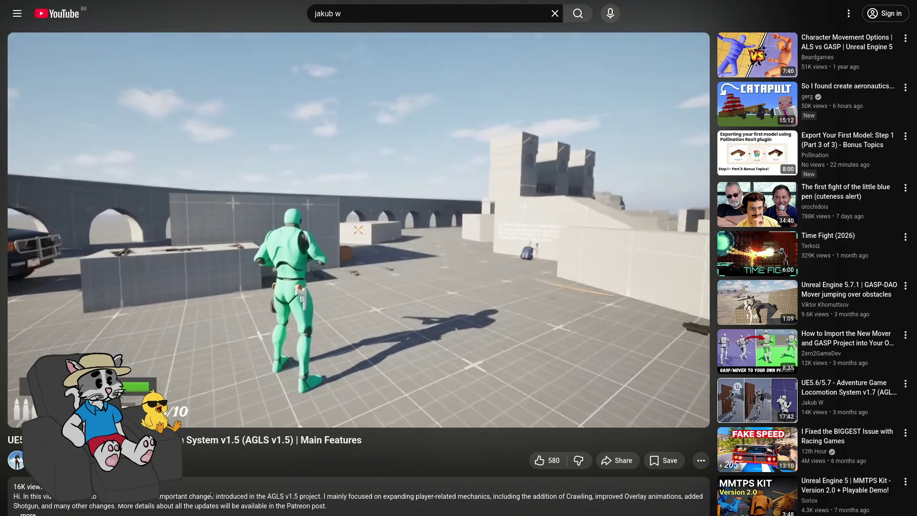
pyautogui.moveTo(415, 400); pyautogui.dragTo(474, 400)
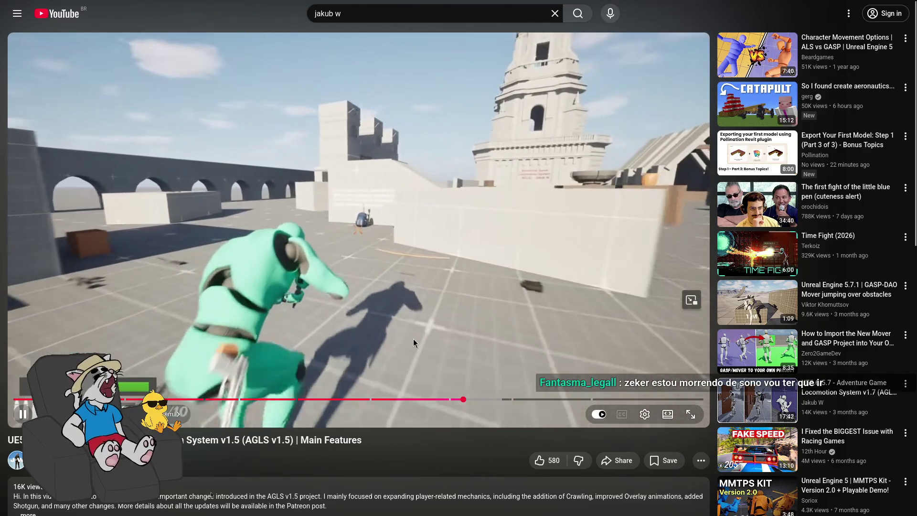
pyautogui.click(521, 399)
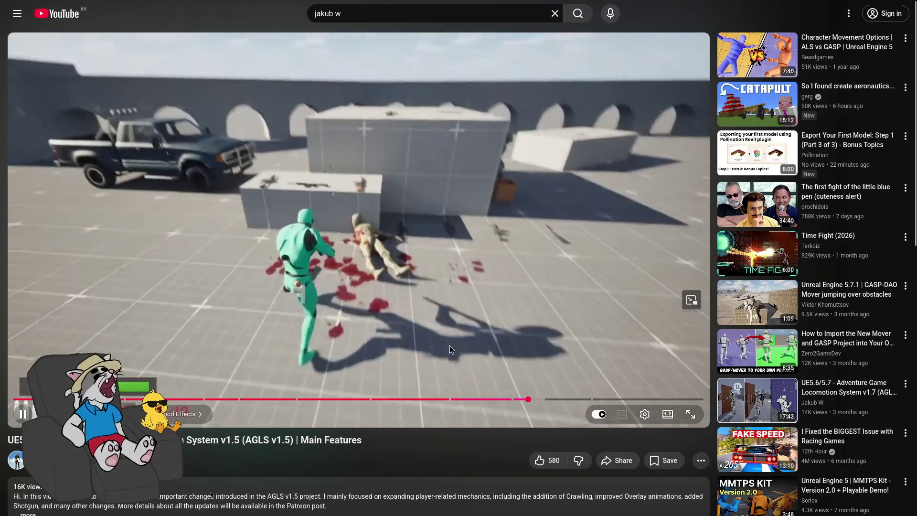
pyautogui.click(446, 345)
pyautogui.press('Left')
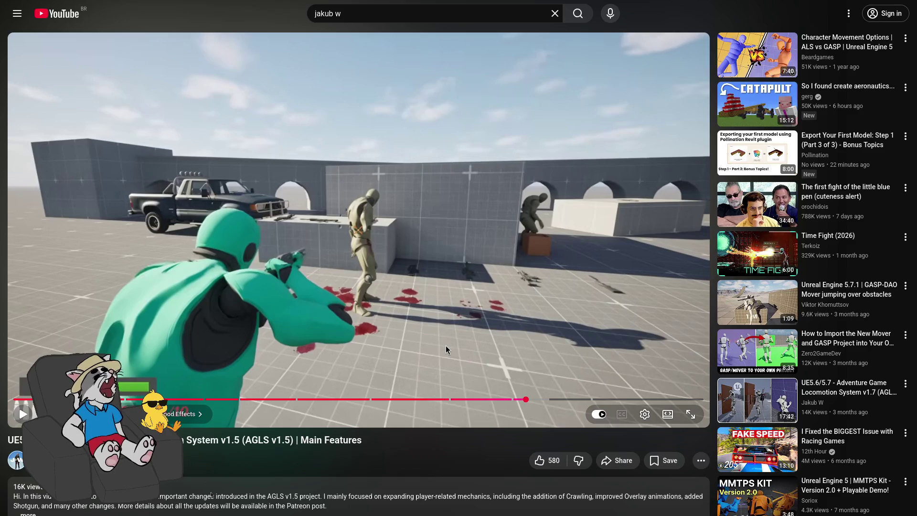
pyautogui.click(445, 345)
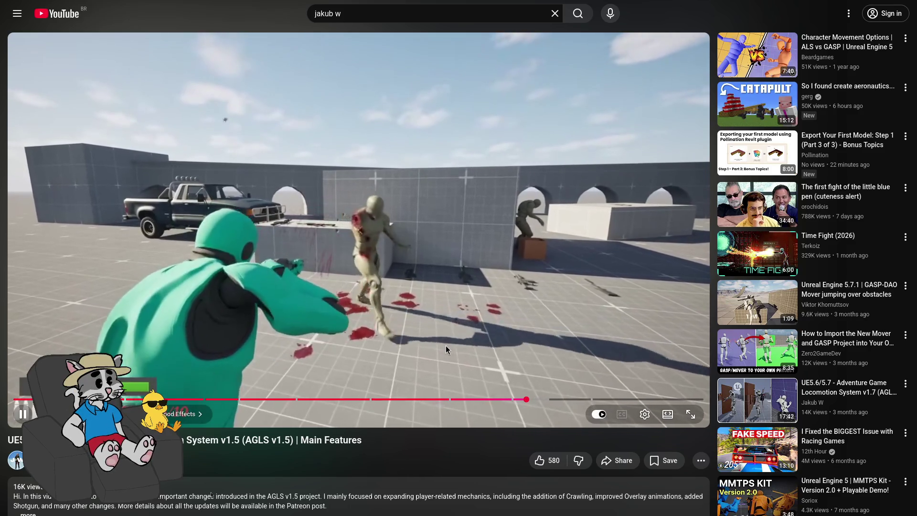
pyautogui.click(446, 346)
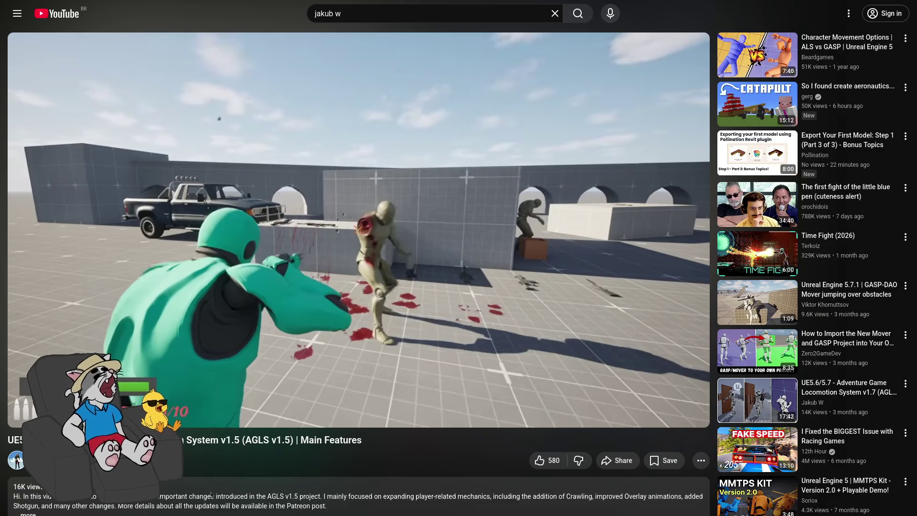
# - Rewatch the shot frame by frame to study the hit reaction, then return to Godot
pyautogui.click(414, 326)
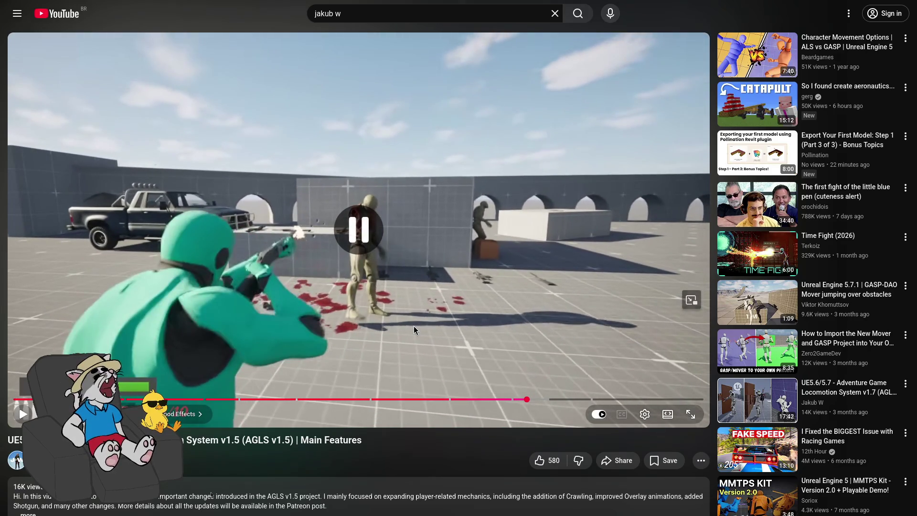
pyautogui.click(413, 325)
pyautogui.press('Left')
pyautogui.click(414, 326)
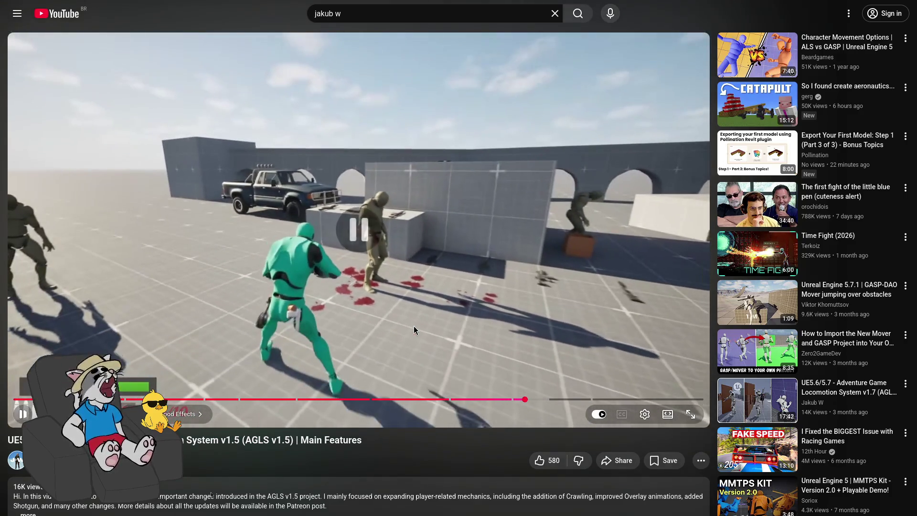
pyautogui.click(414, 325)
pyautogui.click(414, 325)
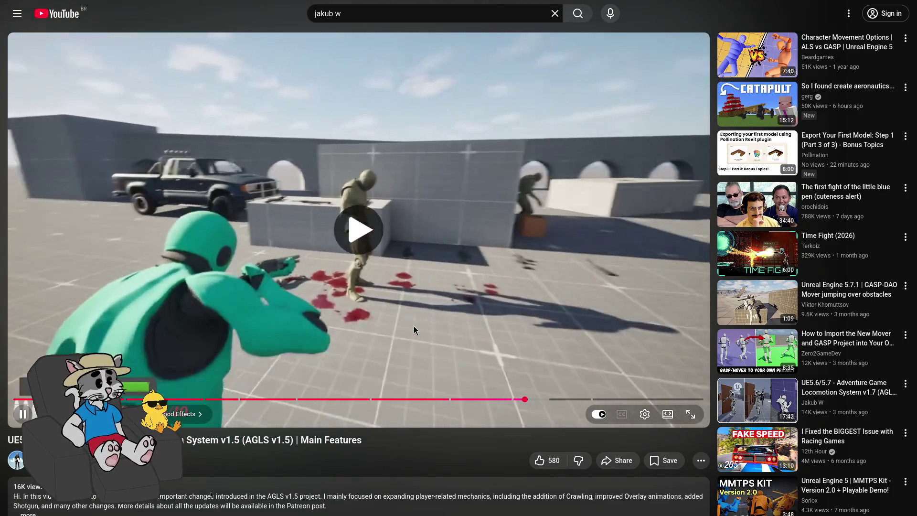
pyautogui.click(413, 326)
pyautogui.click(413, 326)
pyautogui.click(413, 326)
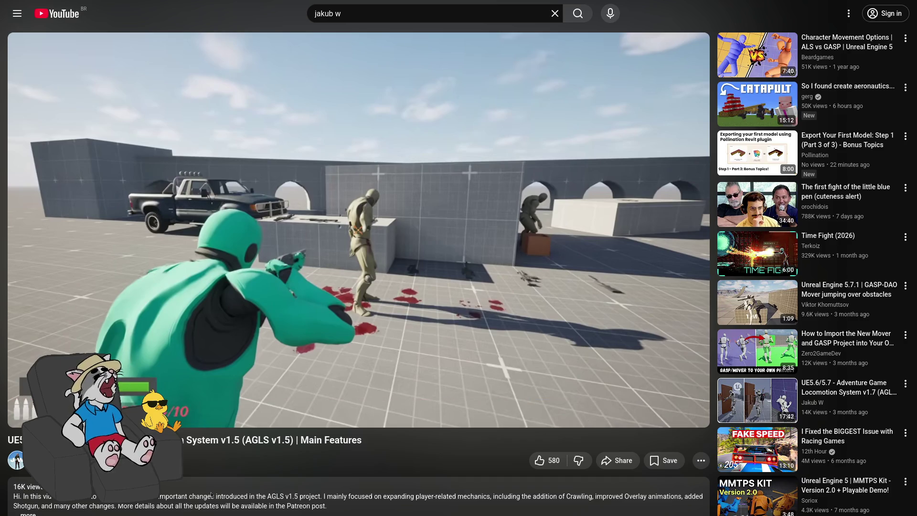
pyautogui.hotkey('alt', 'Tab')
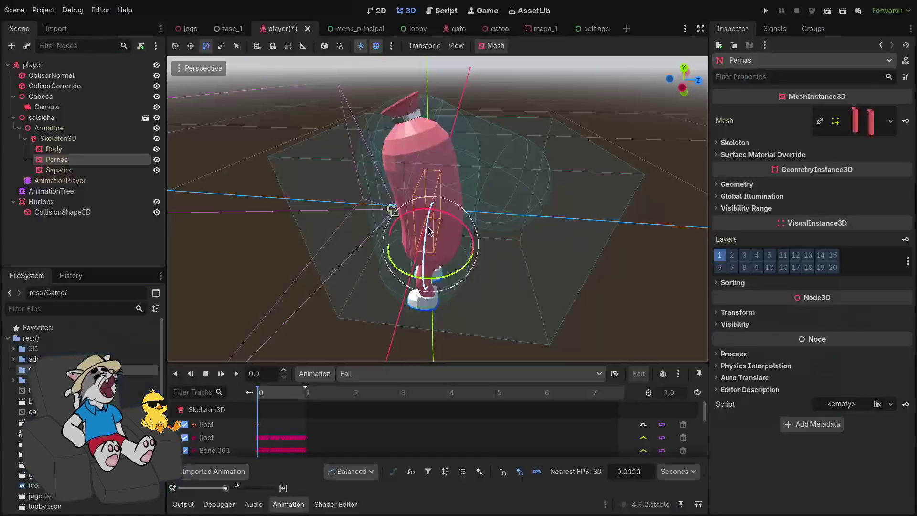
# - Open the fase_1 scene, fly over its green ground, and begin adding a child node to the root
pyautogui.click(225, 30)
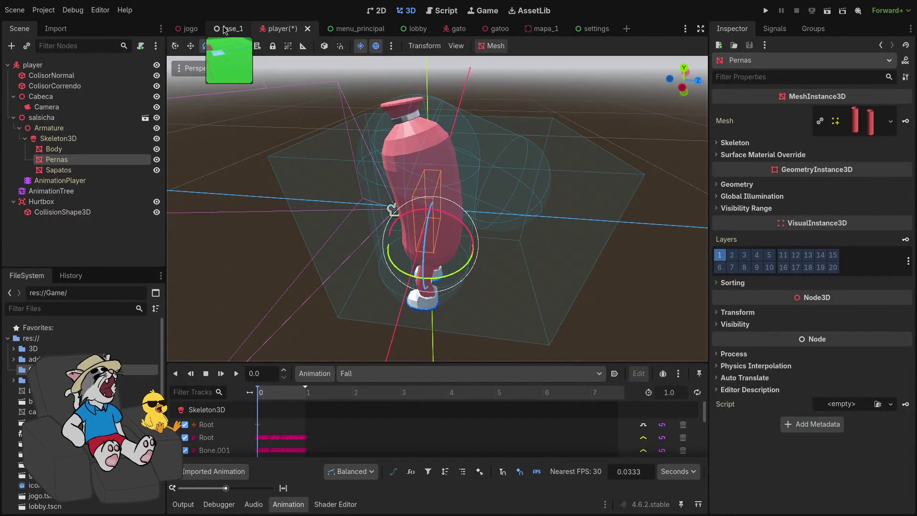
pyautogui.scroll(-15, 437, 209)
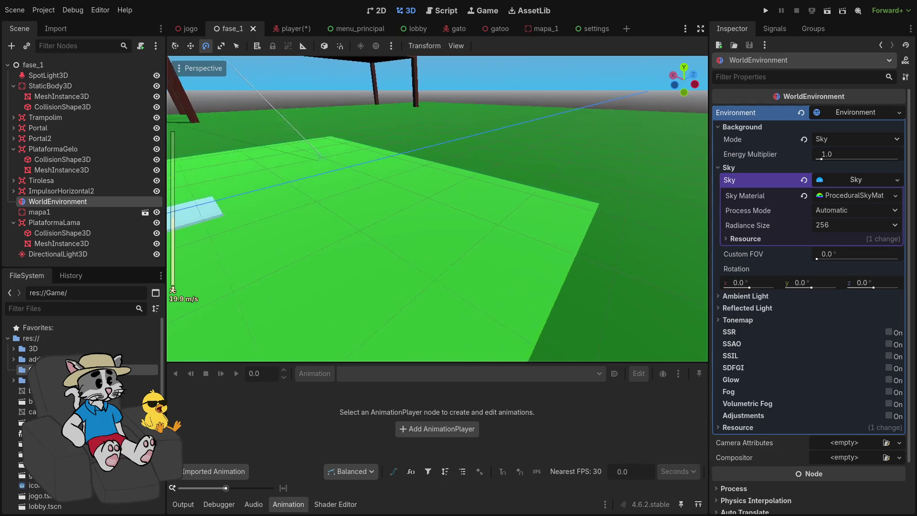
pyautogui.scroll(10, 437, 209)
pyautogui.press('w')
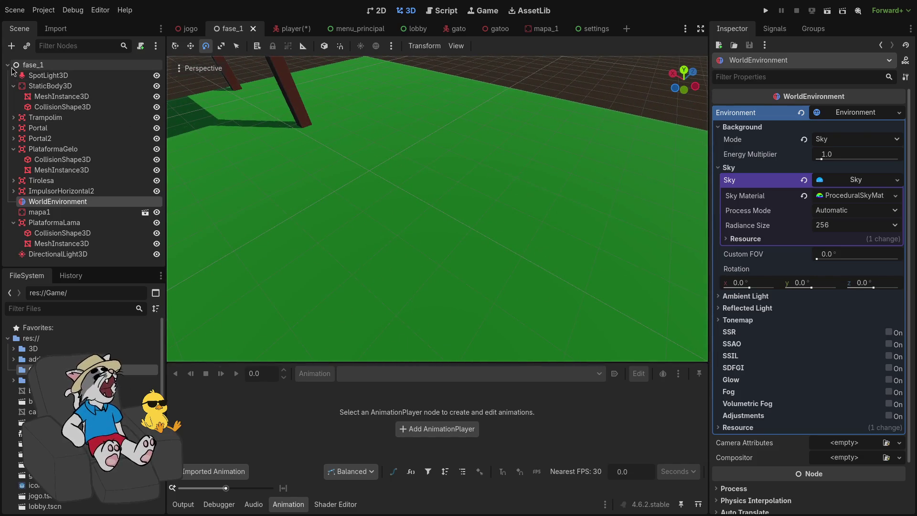
pyautogui.rightClick(36, 65)
pyautogui.click(72, 87)
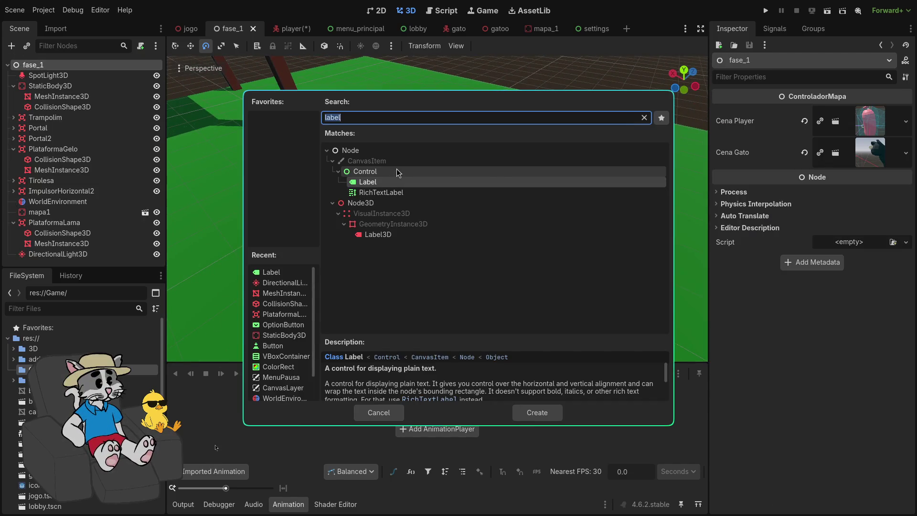
# - Add a StaticBody3D under fase_1 with a MeshInstance3D child
pyautogui.write('static')
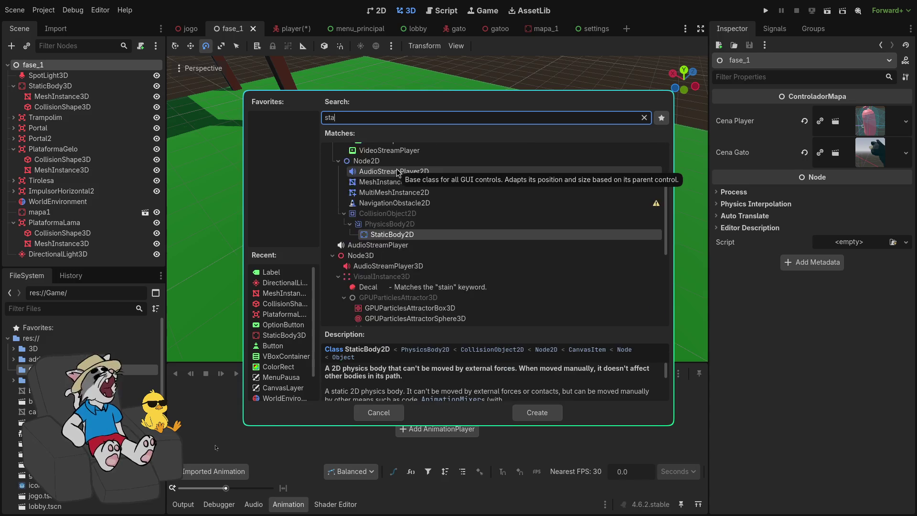
pyautogui.press('Down')
pyautogui.press('Down')
pyautogui.press('Down')
pyautogui.press('Return')
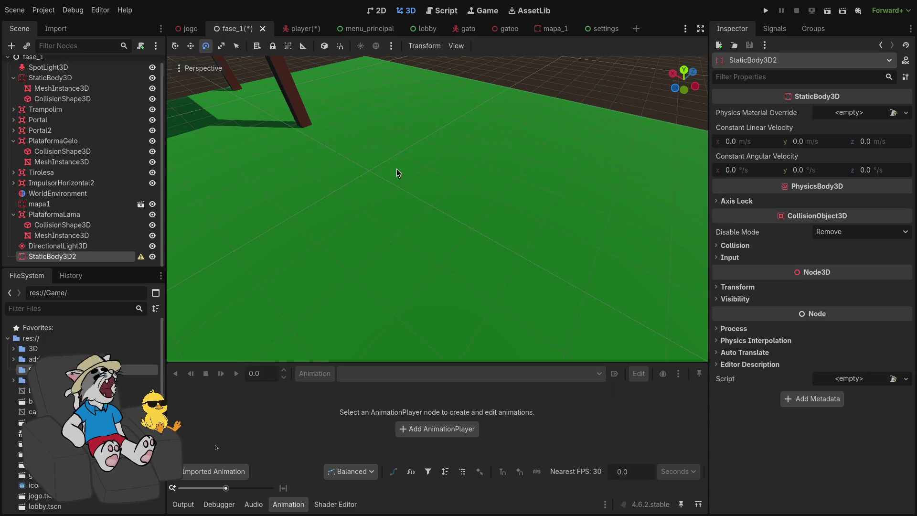
pyautogui.press('w')
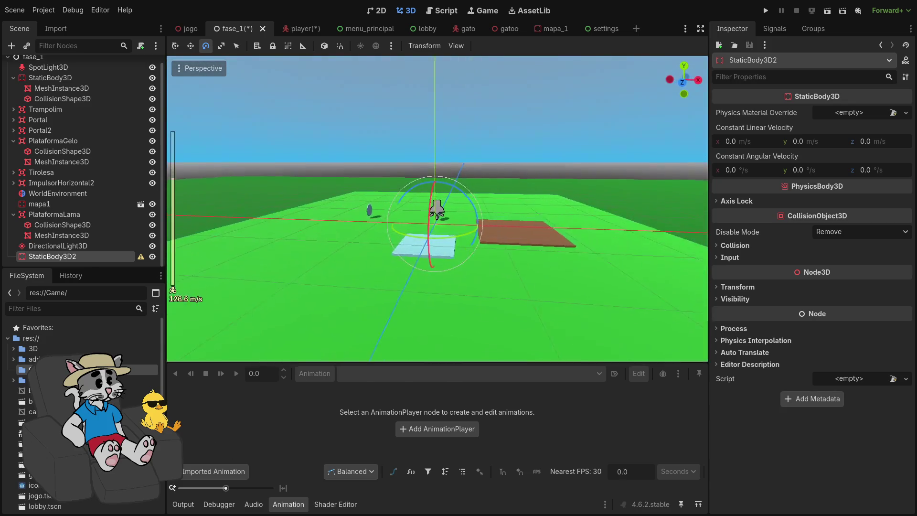
pyautogui.rightClick(113, 256)
pyautogui.click(134, 261)
pyautogui.write('mesh')
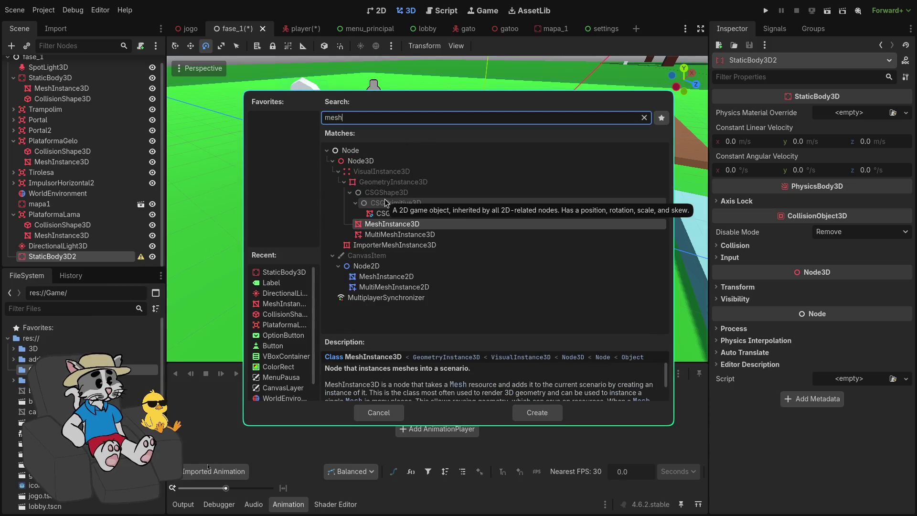
pyautogui.press('Return')
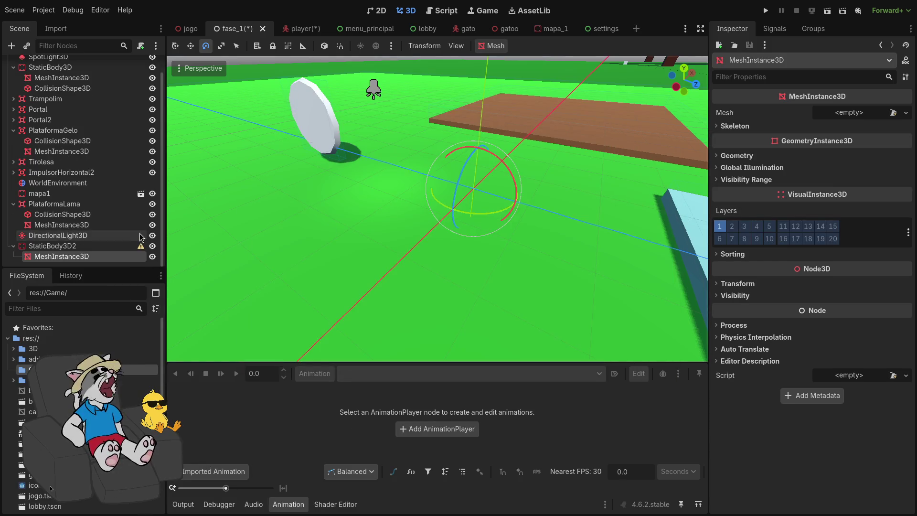
# - Give one mesh instance a BoxMesh and the other a CapsuleMesh
pyautogui.click(849, 112)
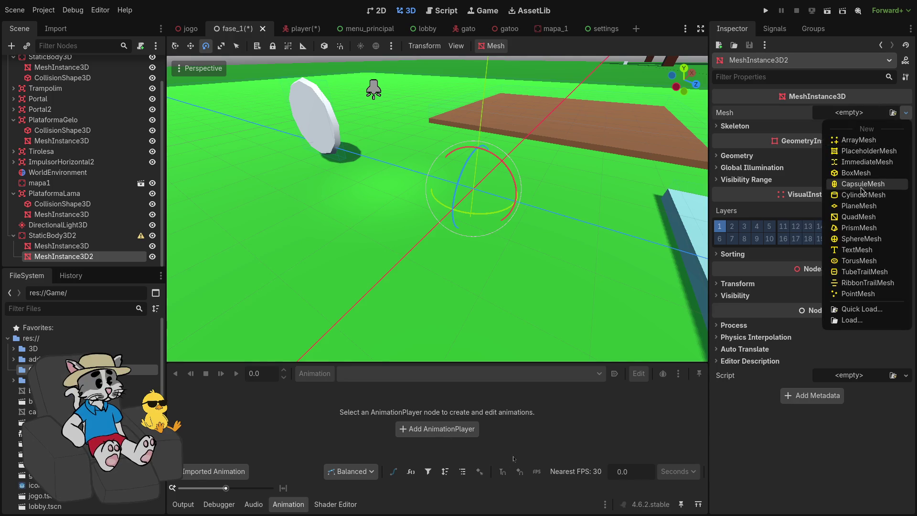
pyautogui.click(853, 179)
pyautogui.click(108, 245)
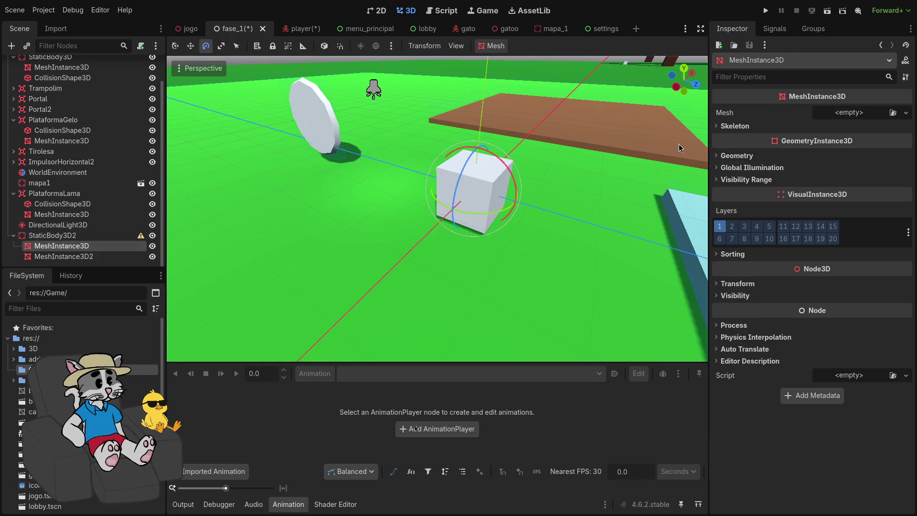
pyautogui.click(849, 113)
pyautogui.click(850, 183)
# - Move the cube mesh away from the capsule along the Z axis
pyautogui.click(484, 218)
pyautogui.scroll(-5, 491, 246)
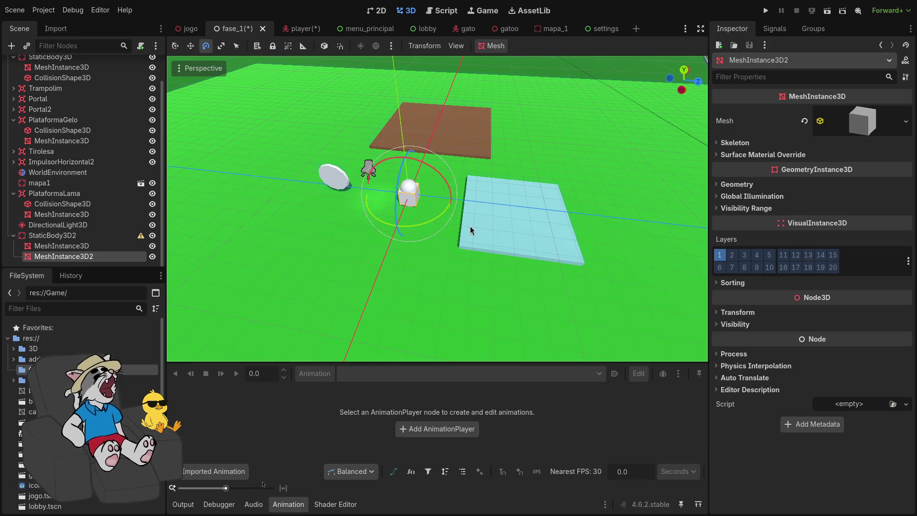
pyautogui.moveTo(438, 258)
pyautogui.mouseDown()
pyautogui.moveTo(449, 221)
pyautogui.moveTo(471, 252)
pyautogui.mouseUp()
pyautogui.scroll(4, 370, 229)
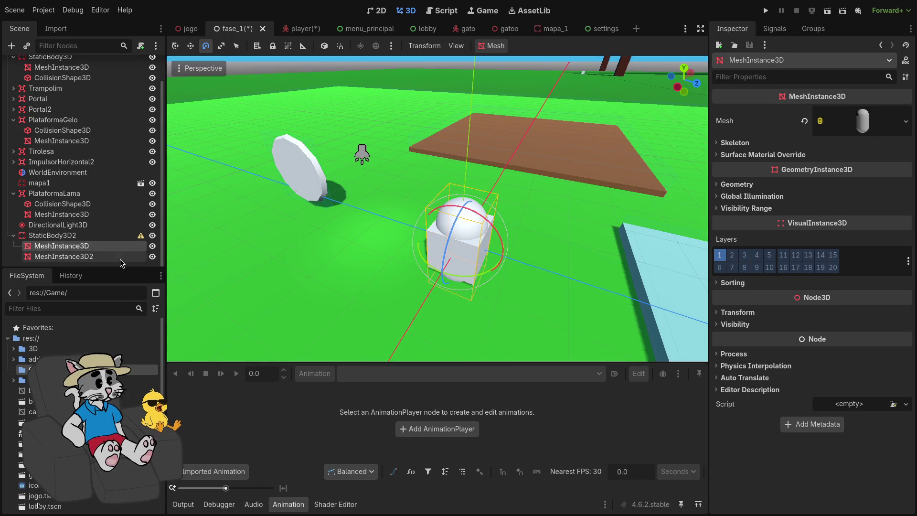
pyautogui.press('f')
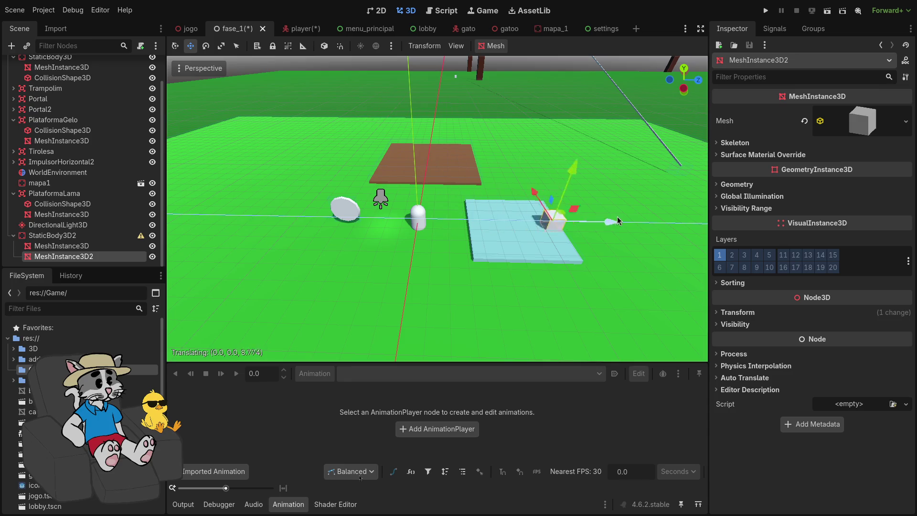
pyautogui.moveTo(582, 223)
pyautogui.mouseDown()
pyautogui.moveTo(660, 207)
pyautogui.moveTo(743, 213)
pyautogui.mouseUp()
pyautogui.scroll(-5, 477, 215)
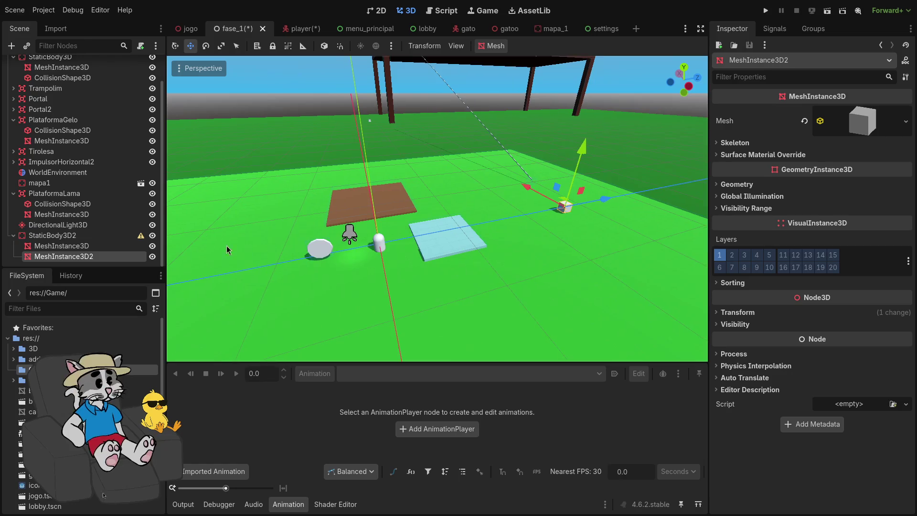
pyautogui.click(52, 235)
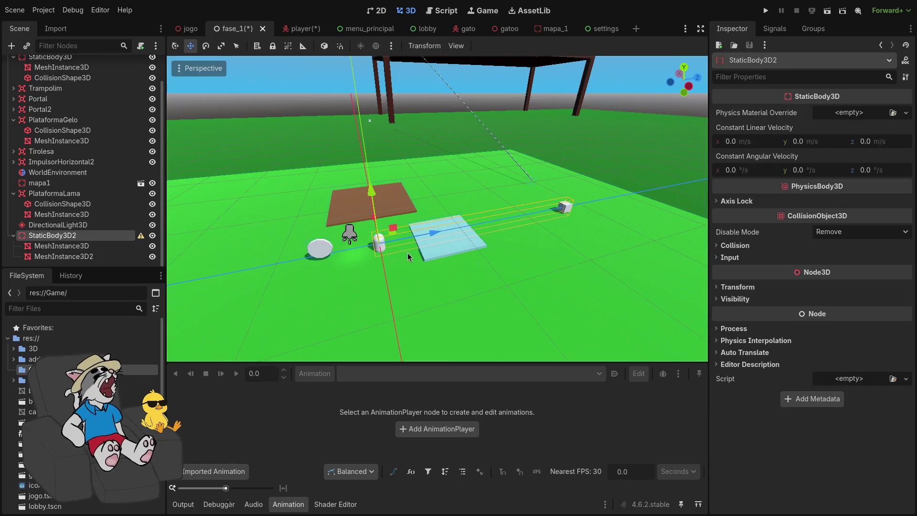
pyautogui.scroll(5, 409, 256)
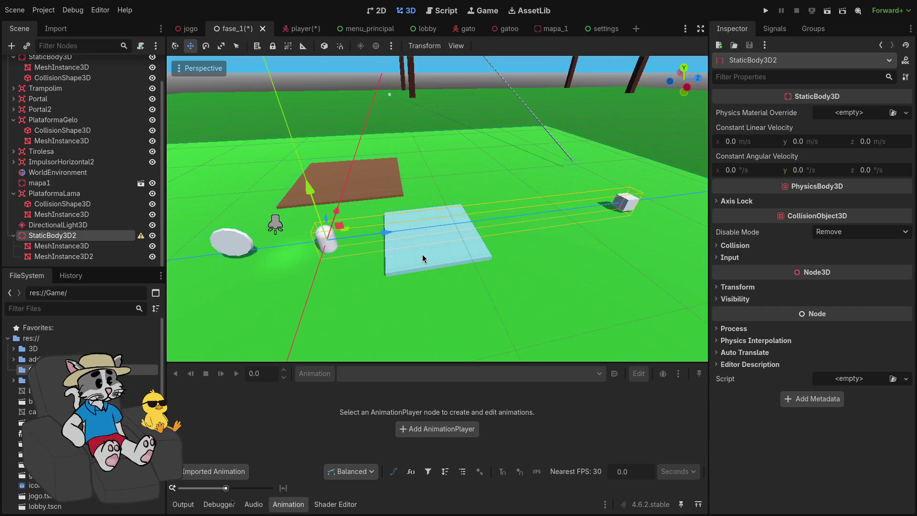
pyautogui.click(102, 256)
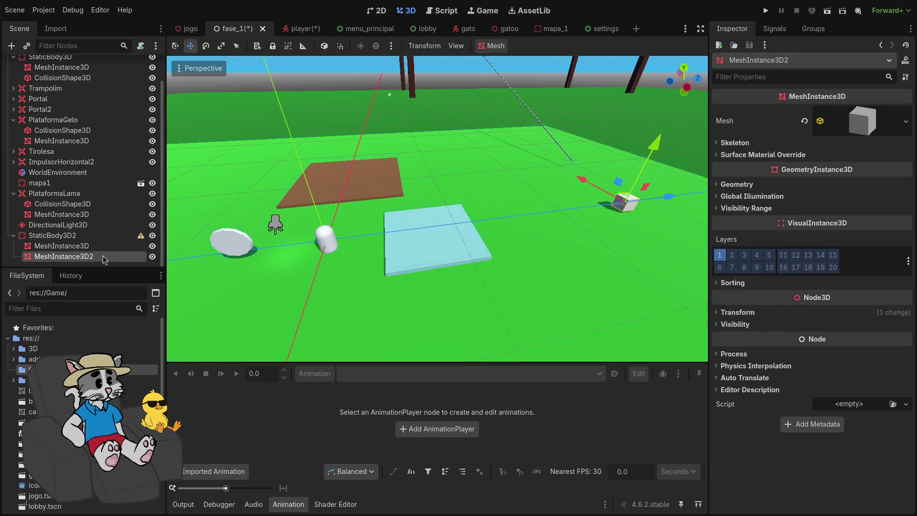
# - Clear the capsule mesh, remove StaticBody3D2 with its test meshes, and save fase_1
pyautogui.click(101, 246)
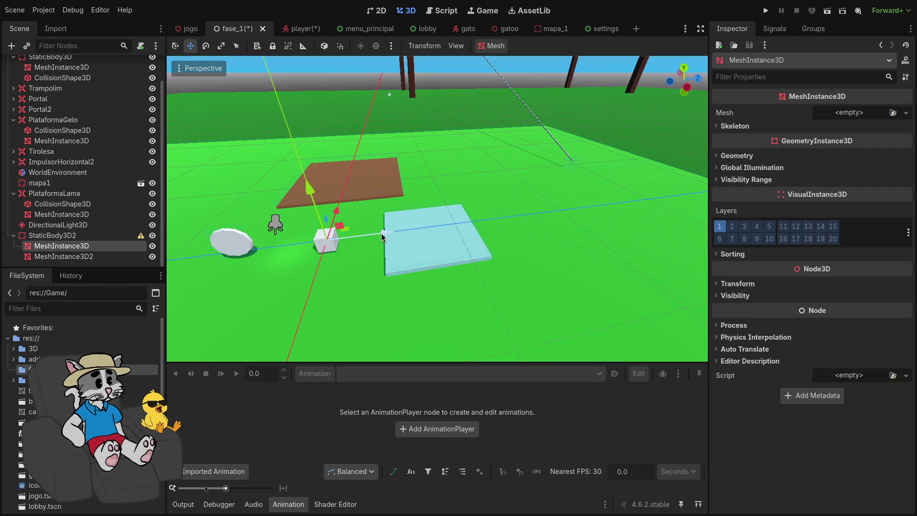
pyautogui.hotkey('ctrl', 'shift', 'o')
pyautogui.press('Escape')
pyautogui.scroll(3, 365, 253)
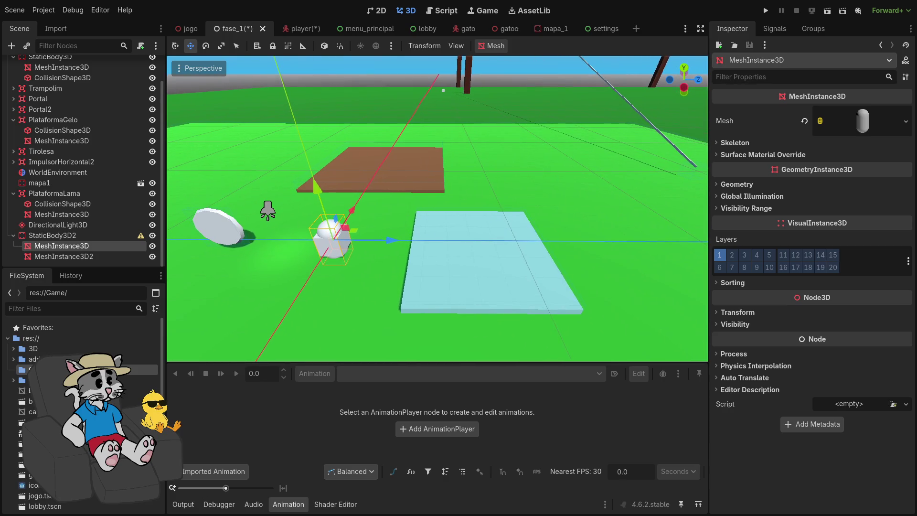
pyautogui.scroll(5, 437, 208)
pyautogui.scroll(-5, 437, 209)
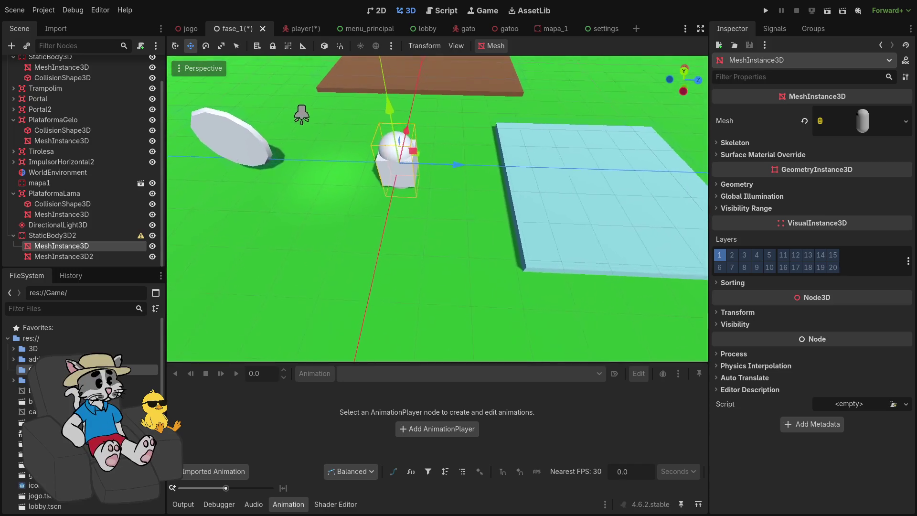
pyautogui.moveTo(301, 115)
pyautogui.mouseDown()
pyautogui.moveTo(346, 160)
pyautogui.moveTo(301, 152)
pyautogui.mouseUp()
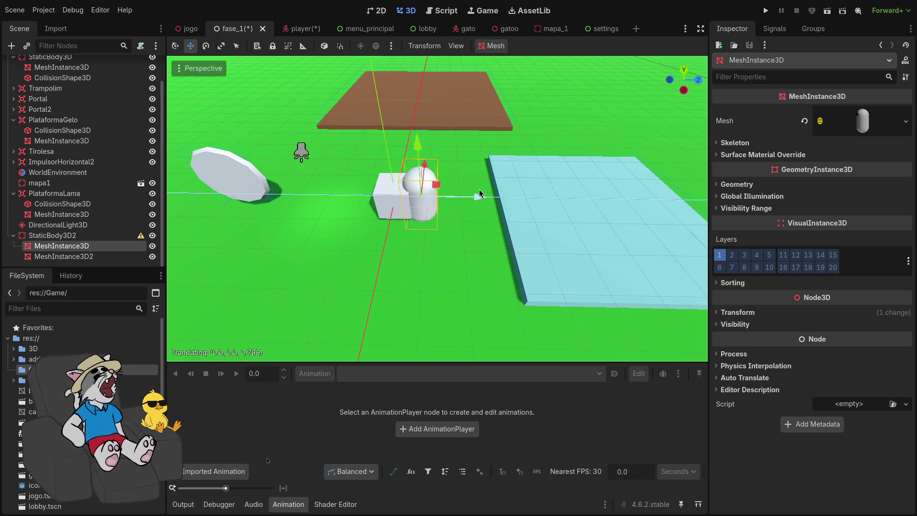
pyautogui.hotkey('ctrl', 'z')
pyautogui.hotkey('ctrl', 'z')
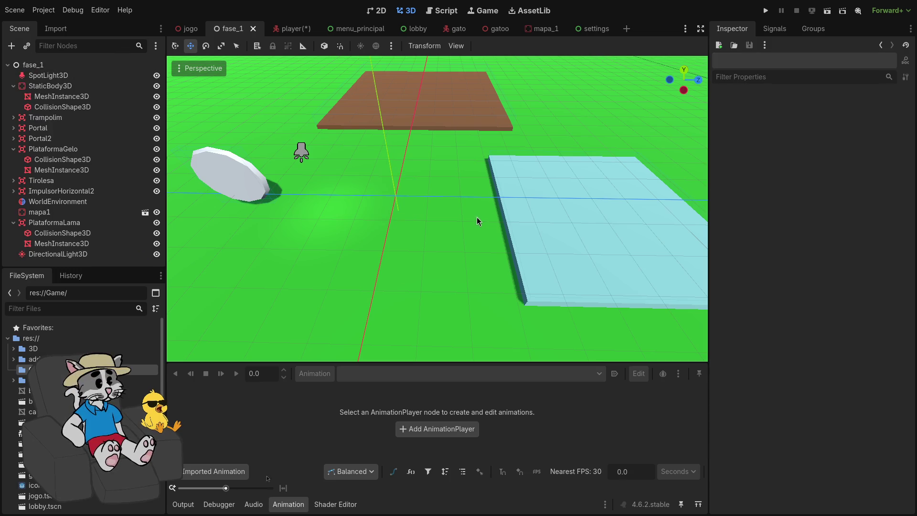
pyautogui.scroll(-5, 477, 216)
pyautogui.hotkey('ctrl', 's')
# - Open chatgpt.com in a fullscreen private browser window
pyautogui.hotkey('alt', 'Tab')
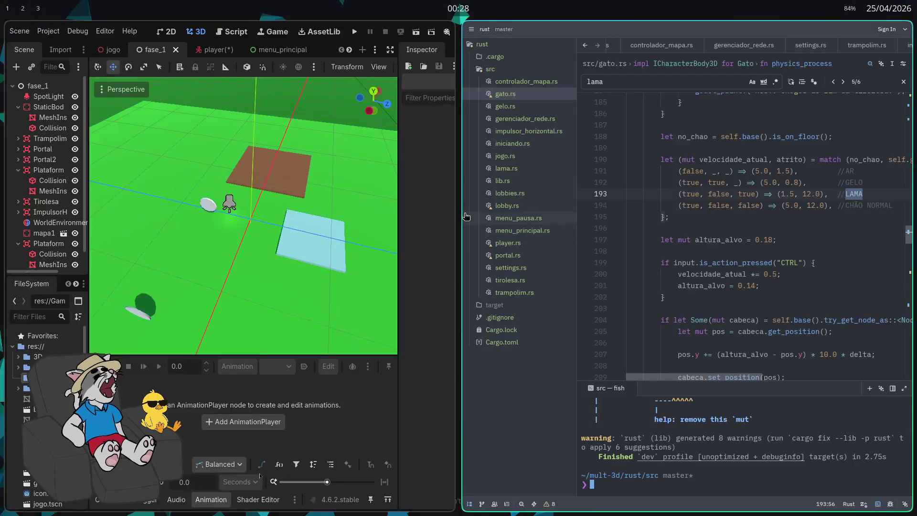
pyautogui.hotkey('ctrl', 'shift', 'p')
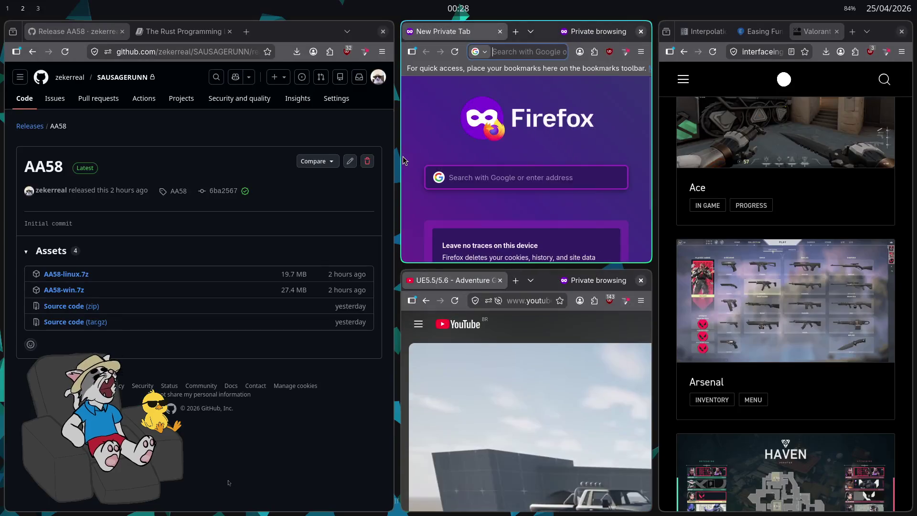
pyautogui.write('chatgpt.com')
pyautogui.press('Return')
pyautogui.press('F11')
# - Ask ChatGPT, in Portuguese, how to split an enemy mesh in two when its leg is shot
pyautogui.click(454, 222)
pyautogui.write('me explique como caralhos eu quebraria uma mesh em 2 pra por exemplo,')
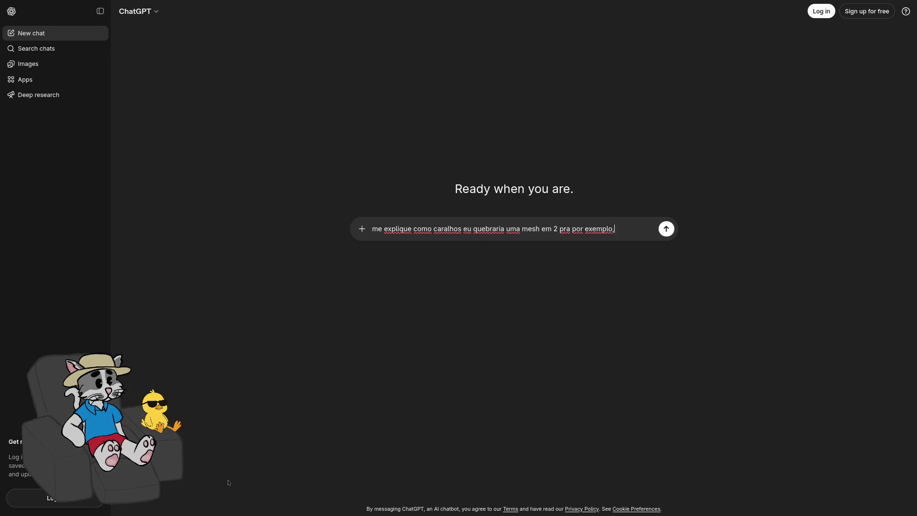
pyautogui.write('o um inimigo no')
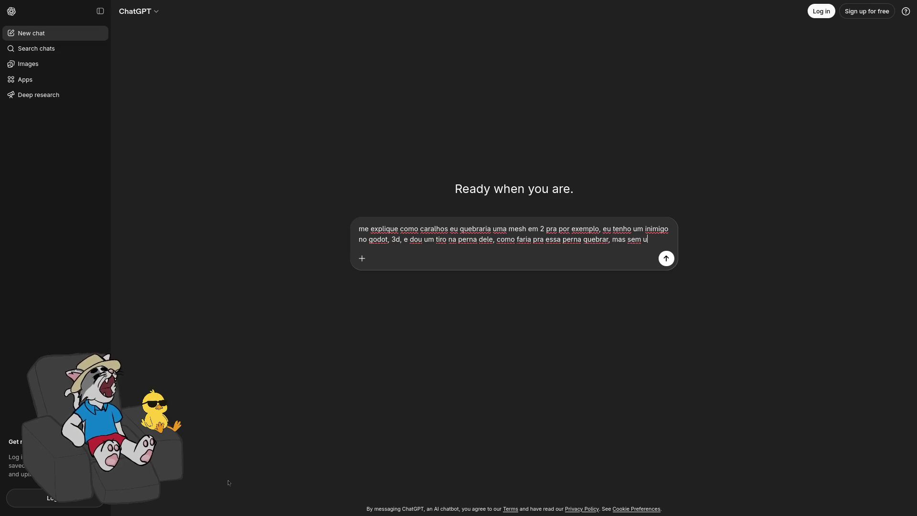
pyautogui.write('um replica c')
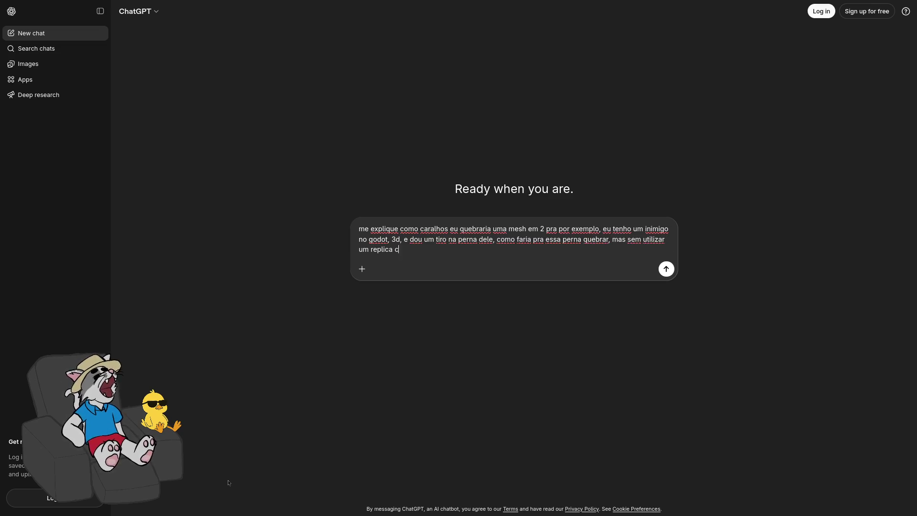
pyautogui.write('om partes invisiveis, r')
pyautogui.write('ealmente só uma mesh')
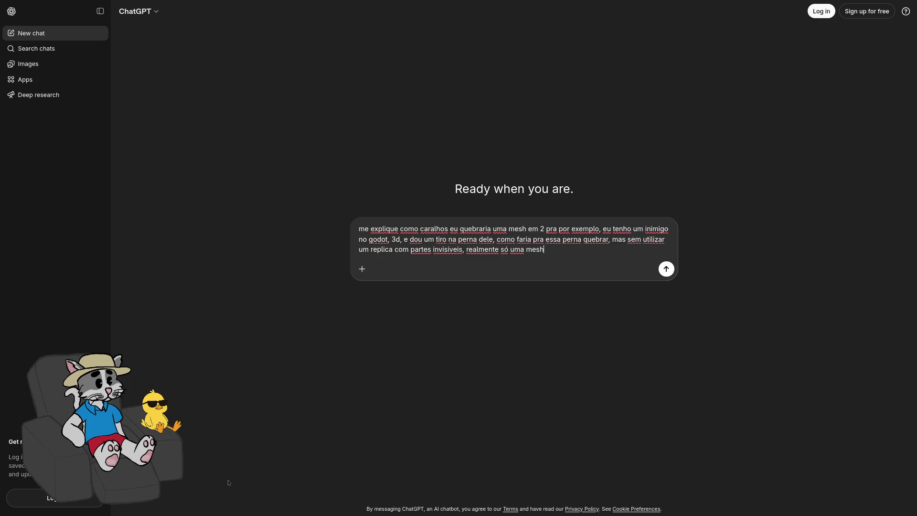
pyautogui.press('Return')
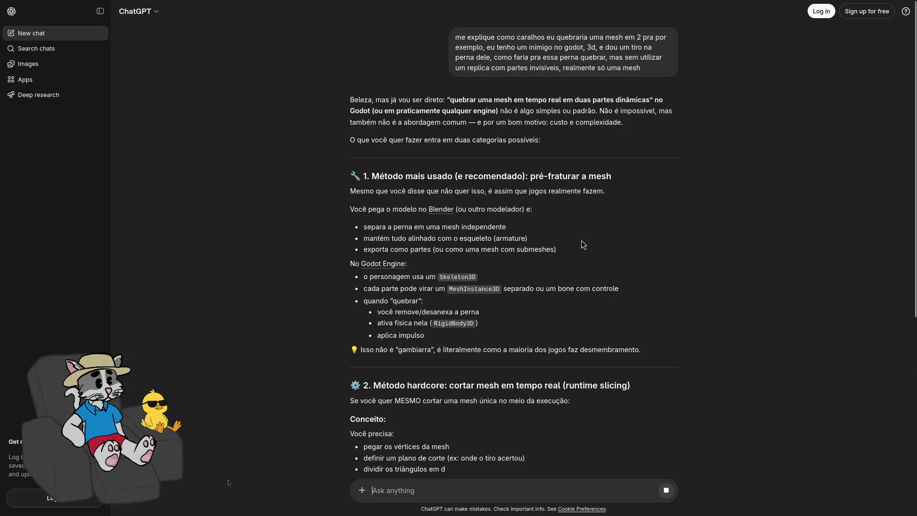
# - Read the reply, highlighting the topology, normals, UV and performance problems of runtime cutting
pyautogui.scroll(-1, 571, 237)
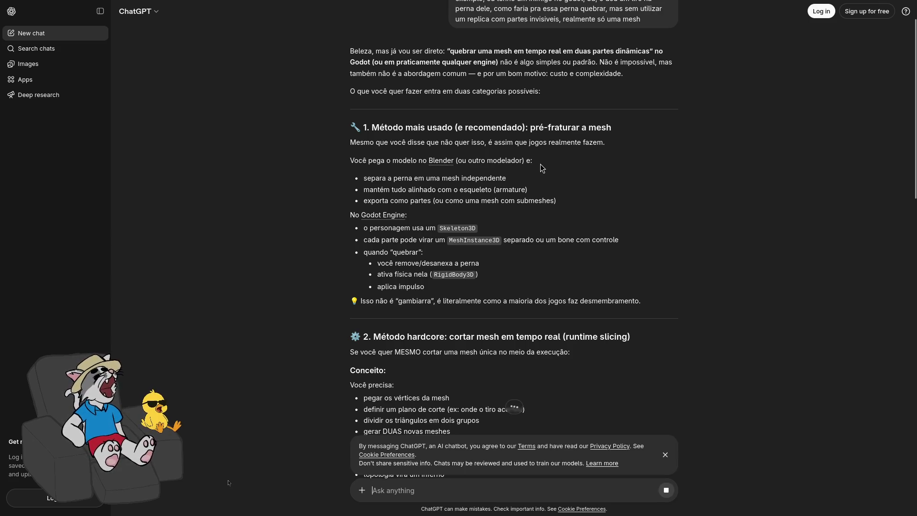
pyautogui.scroll(-1, 568, 168)
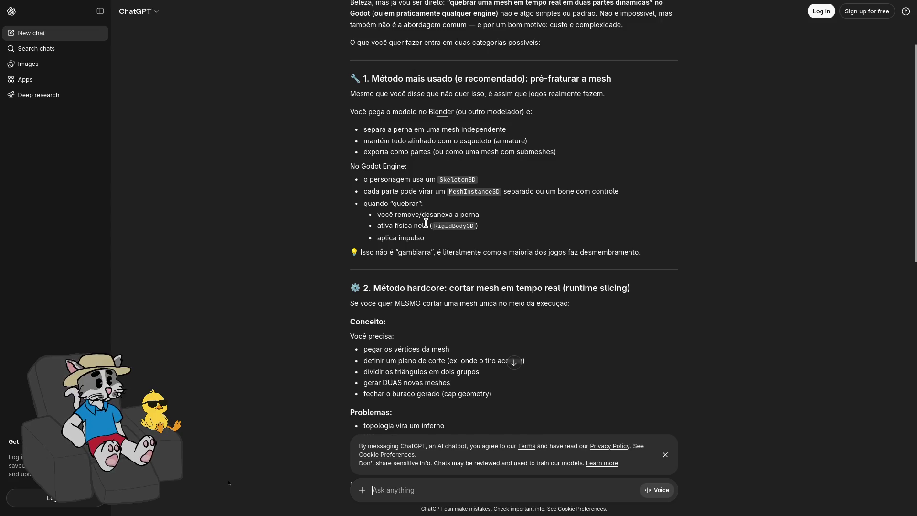
pyautogui.scroll(-2, 439, 225)
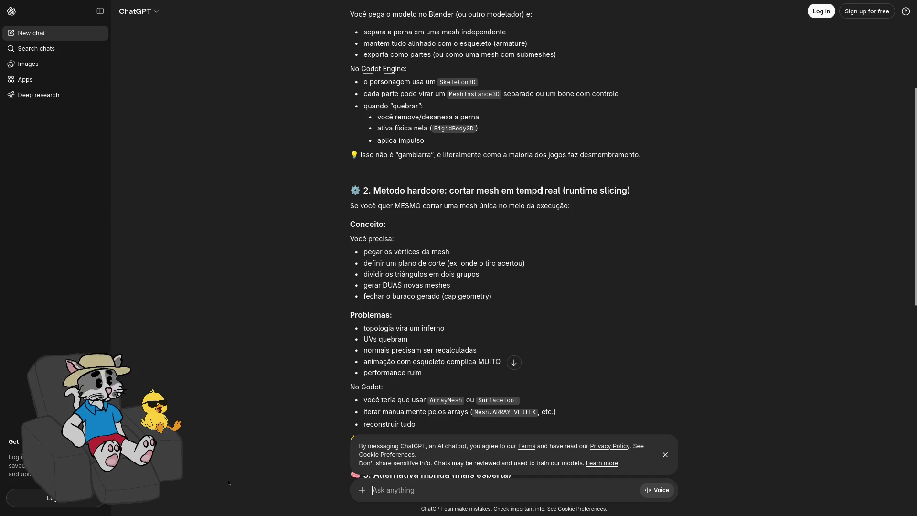
pyautogui.scroll(-1, 412, 214)
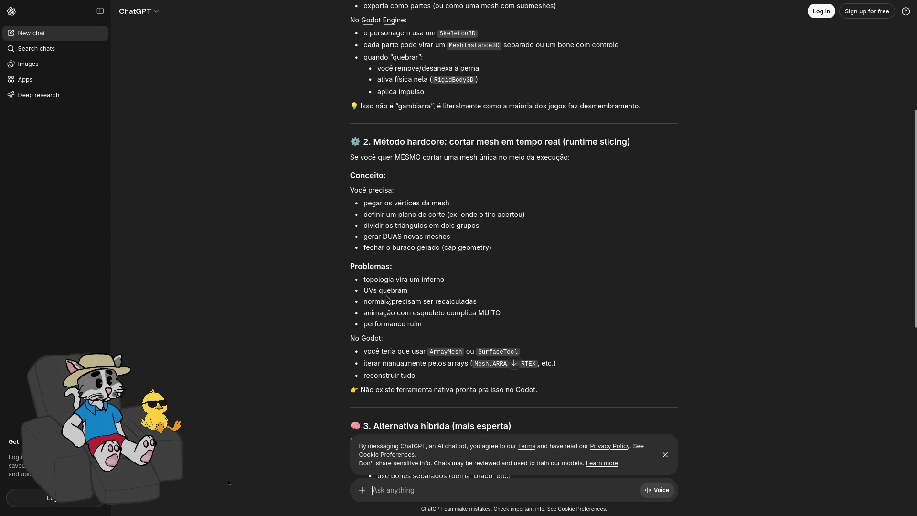
pyautogui.moveTo(444, 280)
pyautogui.mouseDown()
pyautogui.moveTo(375, 280)
pyautogui.moveTo(364, 293)
pyautogui.mouseUp()
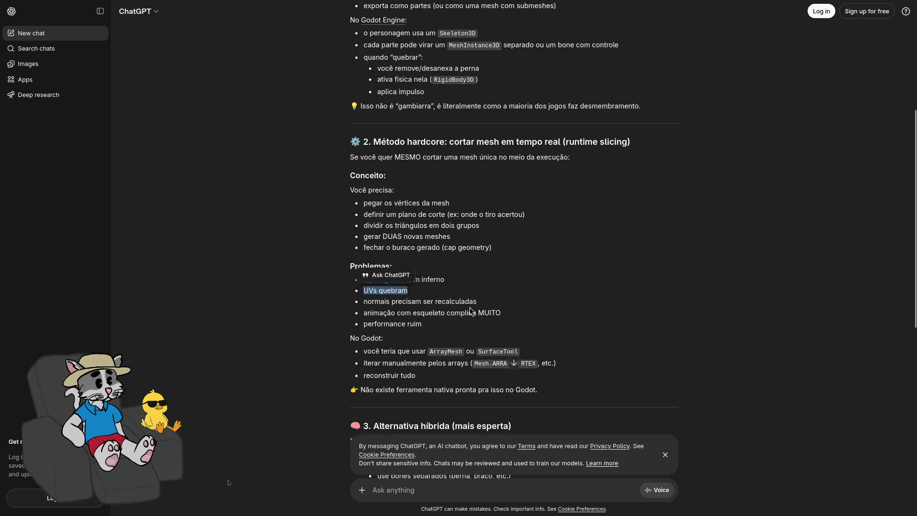
pyautogui.moveTo(477, 301)
pyautogui.mouseDown()
pyautogui.moveTo(365, 290)
pyautogui.moveTo(408, 291)
pyautogui.mouseUp()
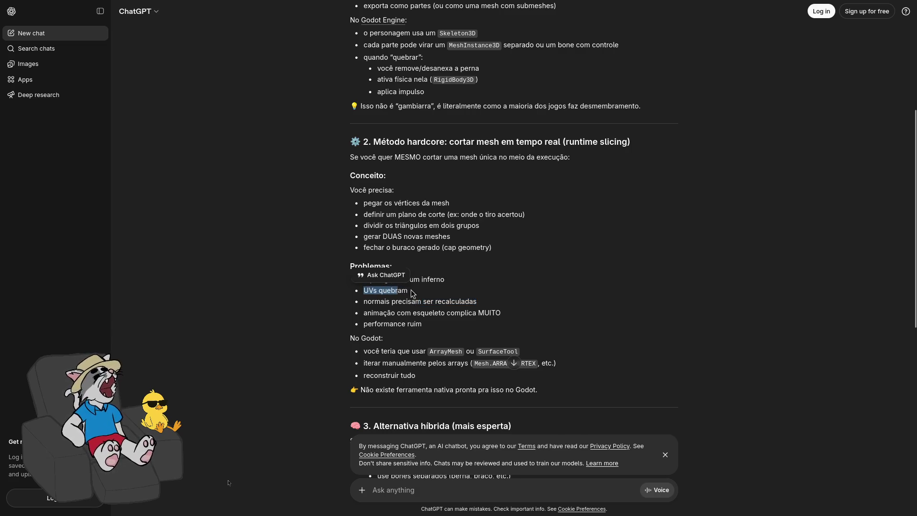
pyautogui.click(464, 312)
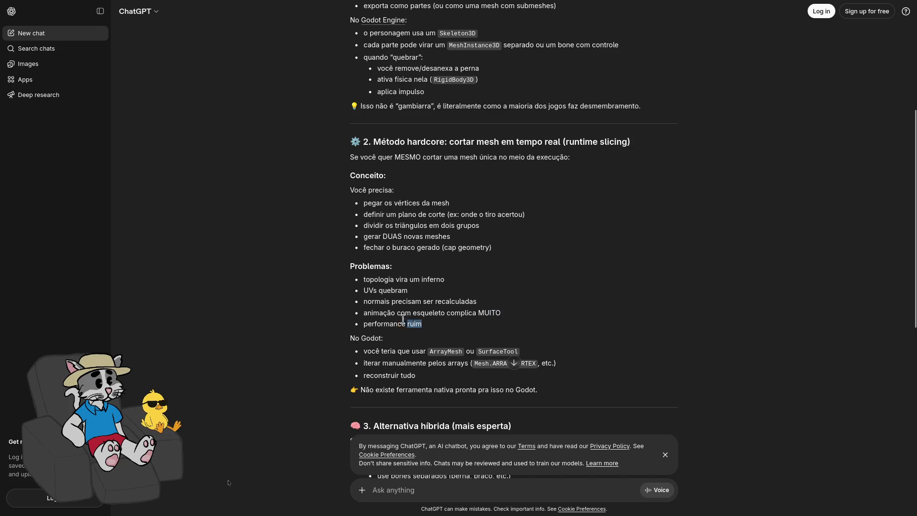
pyautogui.moveTo(402, 319); pyautogui.dragTo(364, 323)
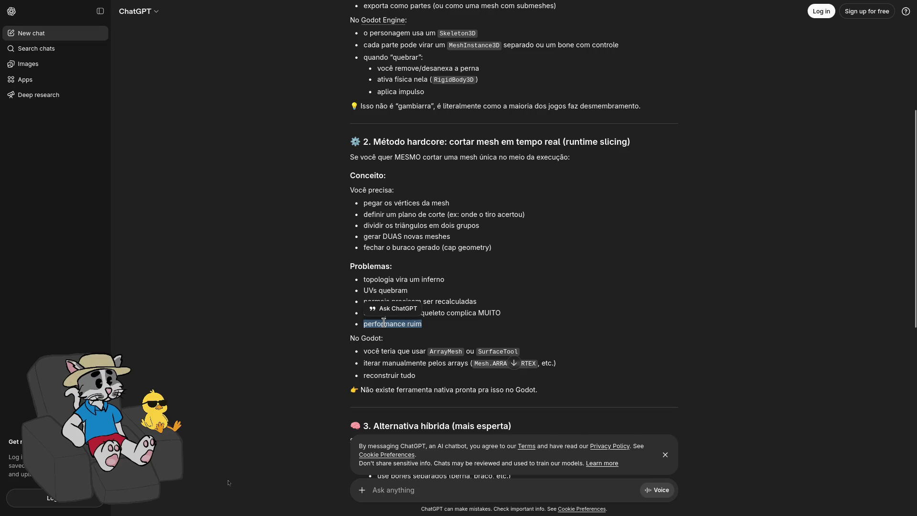
pyautogui.scroll(-4, 411, 316)
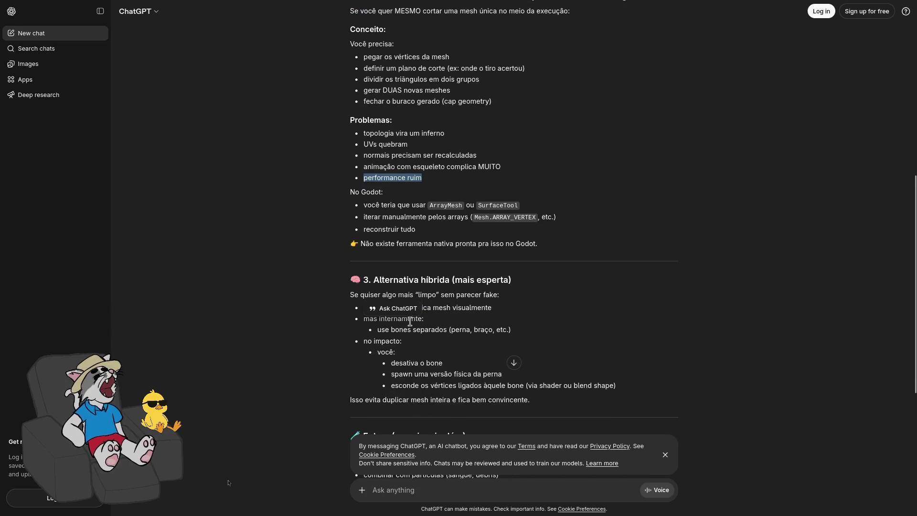
pyautogui.click(429, 253)
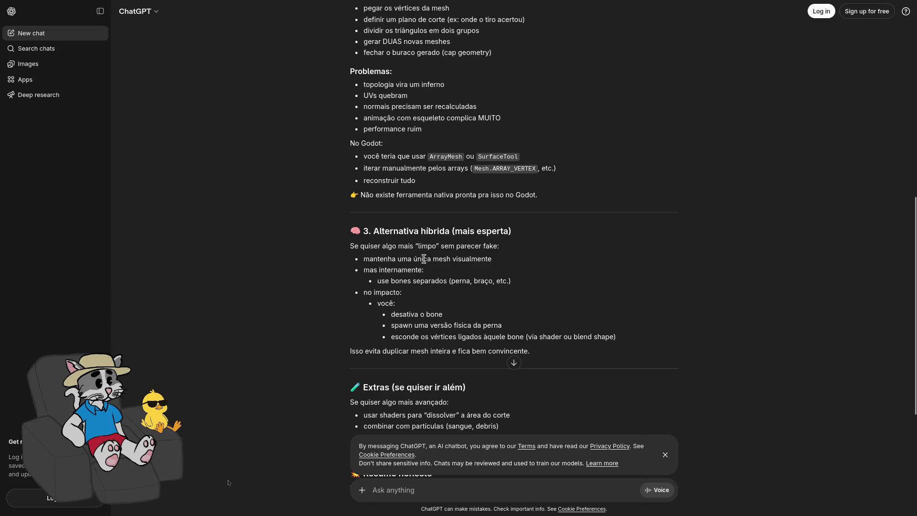
pyautogui.scroll(-1, 421, 279)
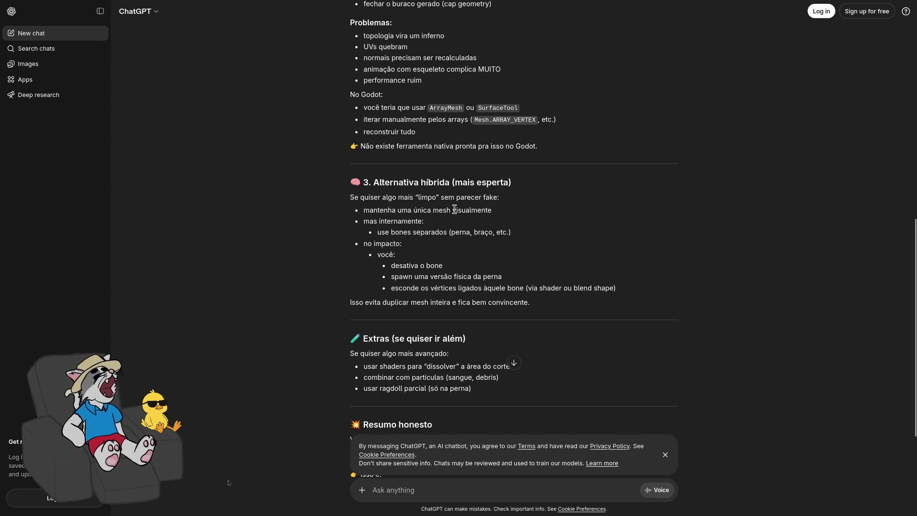
pyautogui.scroll(-2, 528, 296)
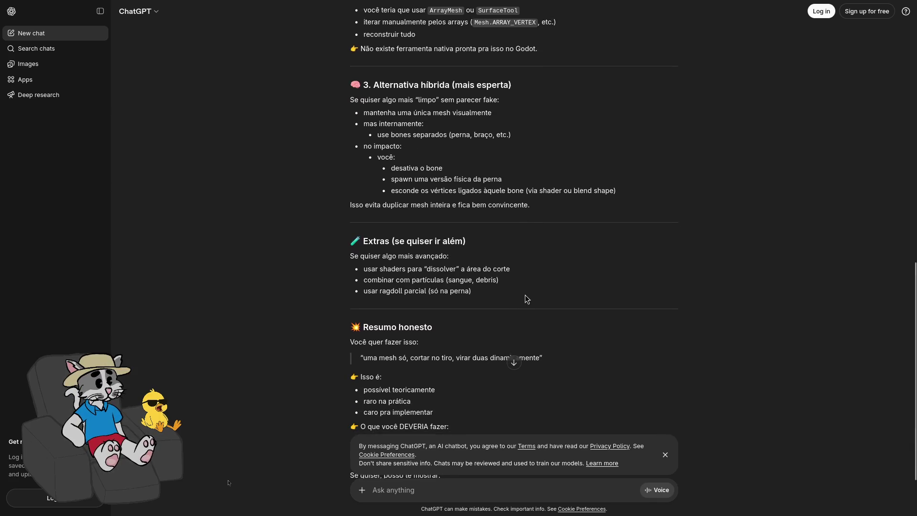
pyautogui.scroll(-1, 518, 300)
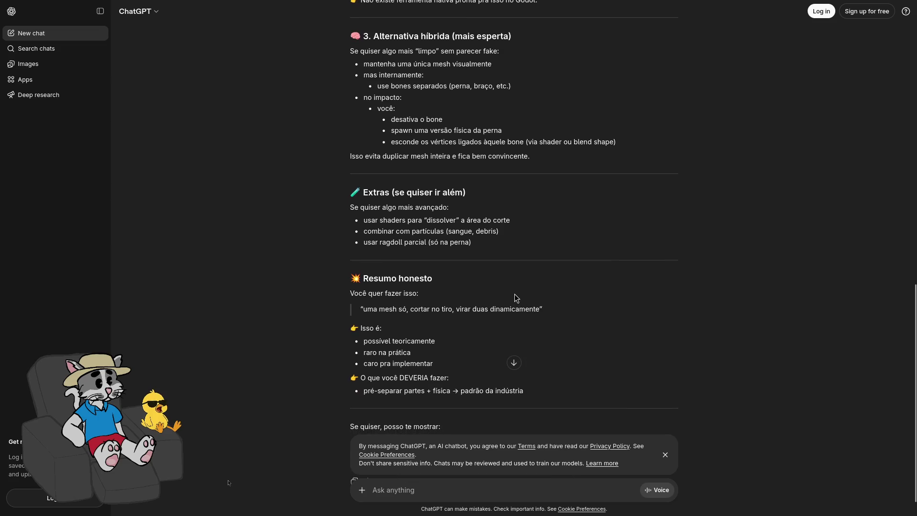
pyautogui.scroll(-1, 508, 294)
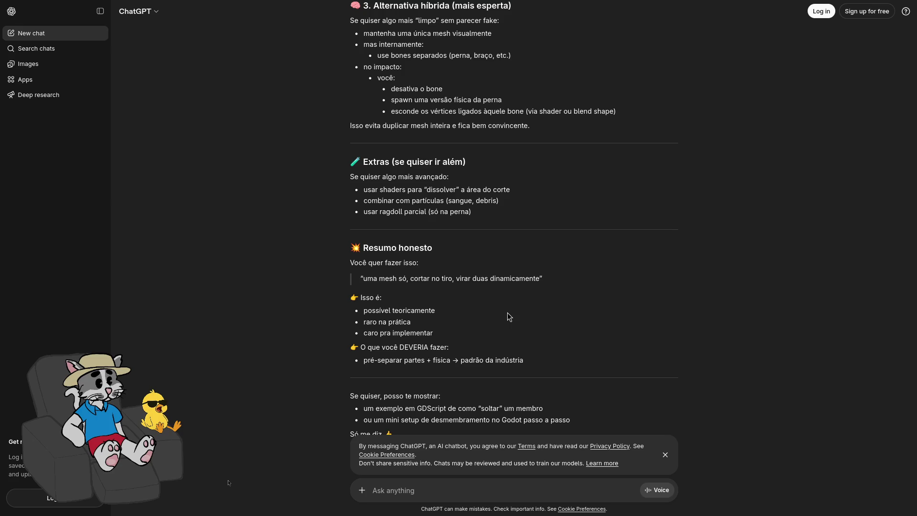
pyautogui.press('F11')
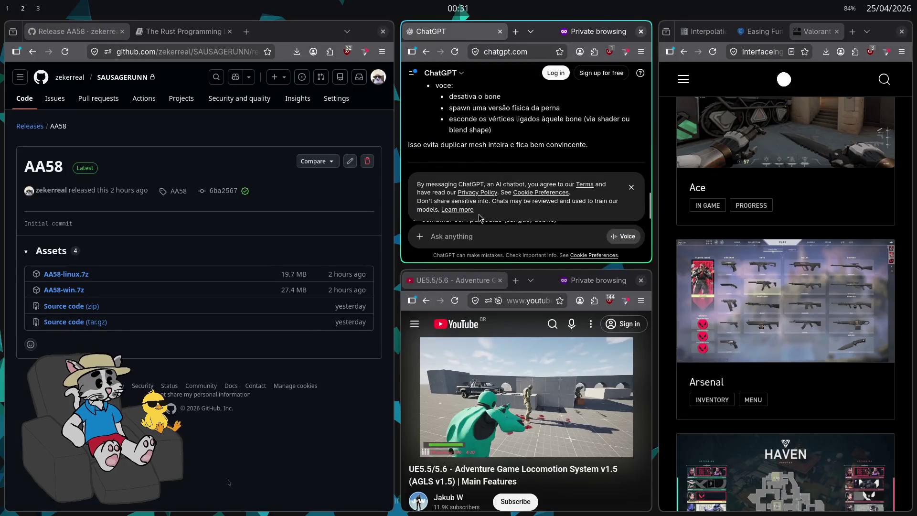
# - Make YouTube fullscreen, jump the AGLS video to about 18:21 and play the zombie fight
pyautogui.press('F11')
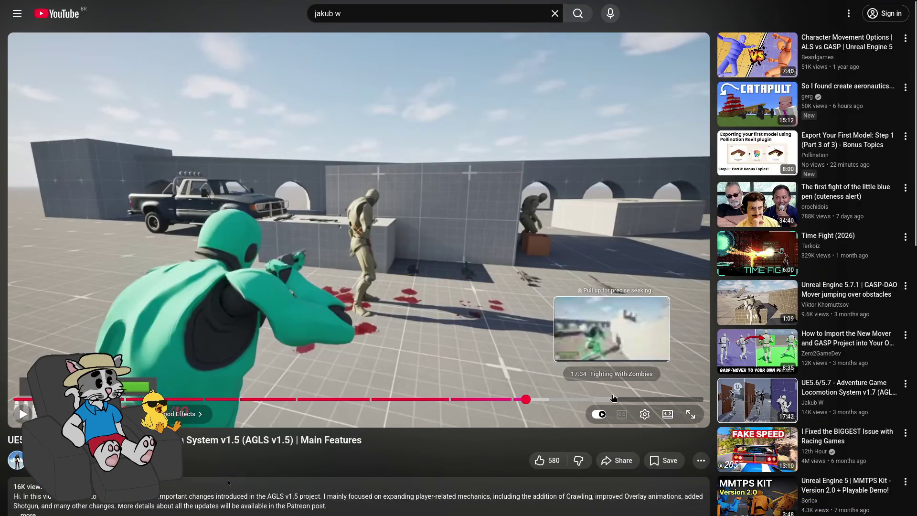
pyautogui.click(628, 398)
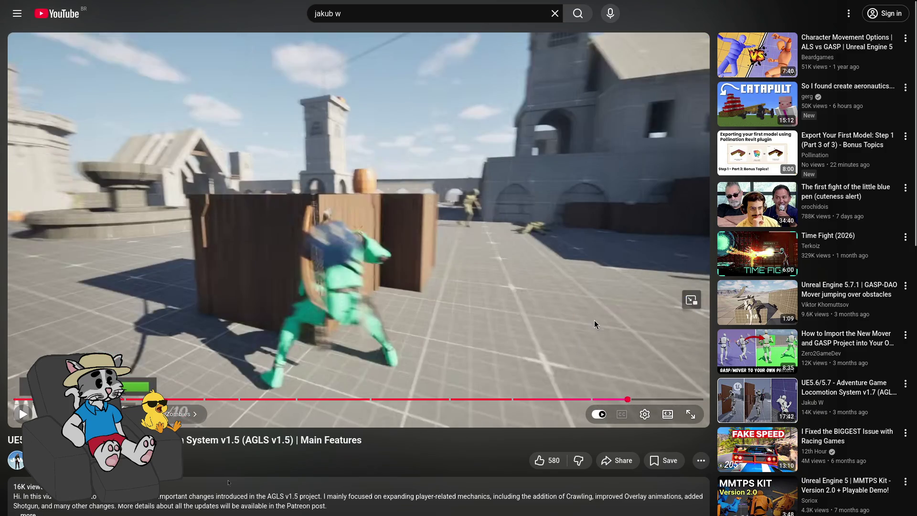
pyautogui.click(563, 313)
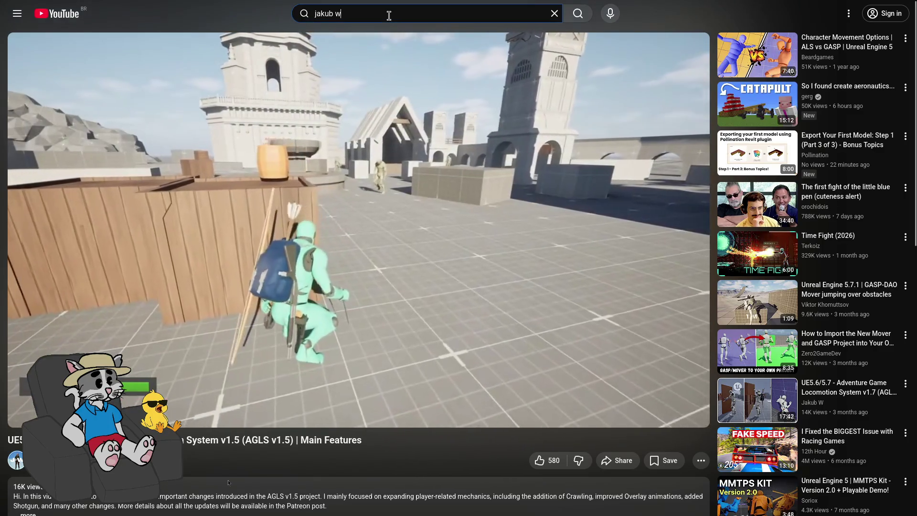
# - Search YouTube for 'the last of us part 2 desmembramento' and open the aggressive-kills Short
pyautogui.tripleClick(392, 18)
pyautogui.write('the last ')
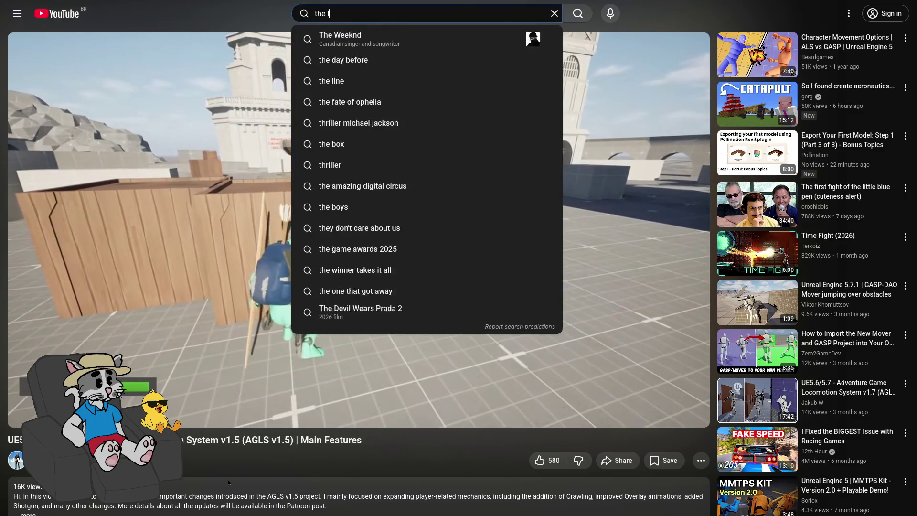
pyautogui.write('of us d')
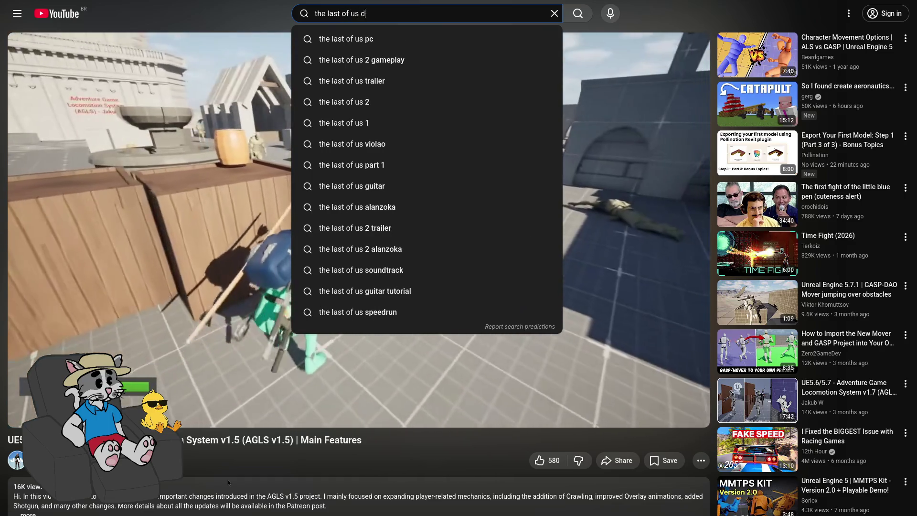
pyautogui.write('esmem')
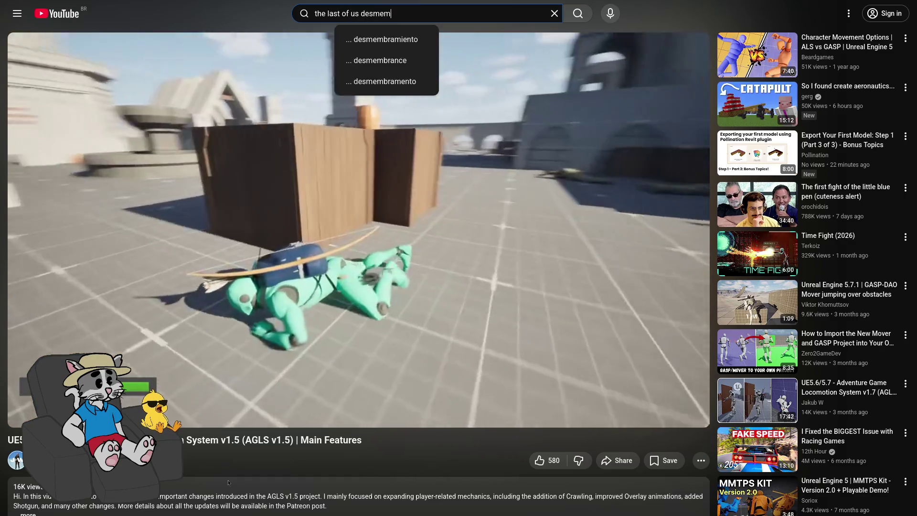
pyautogui.write('bramento')
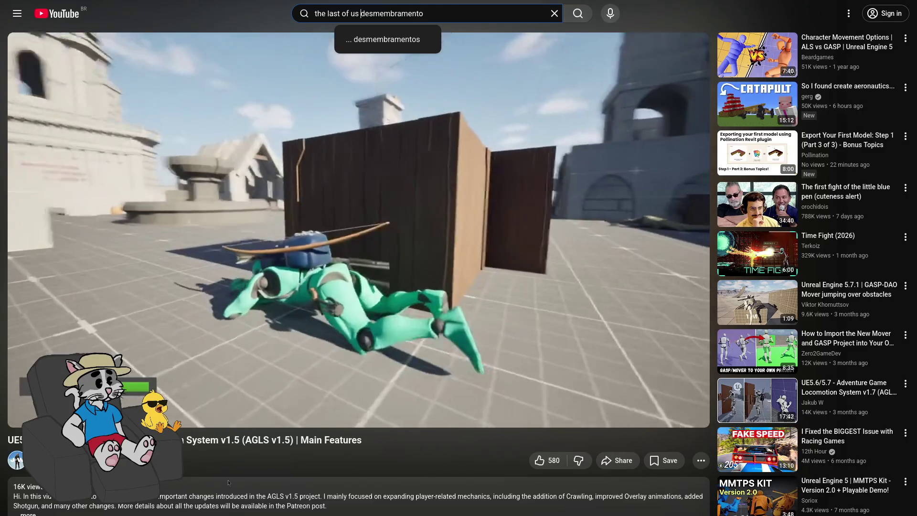
pyautogui.write('part 2')
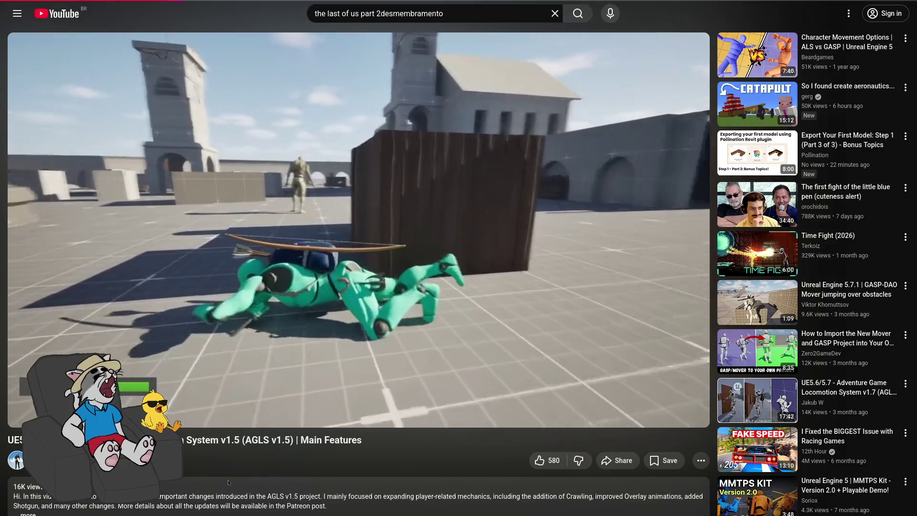
pyautogui.press('Return')
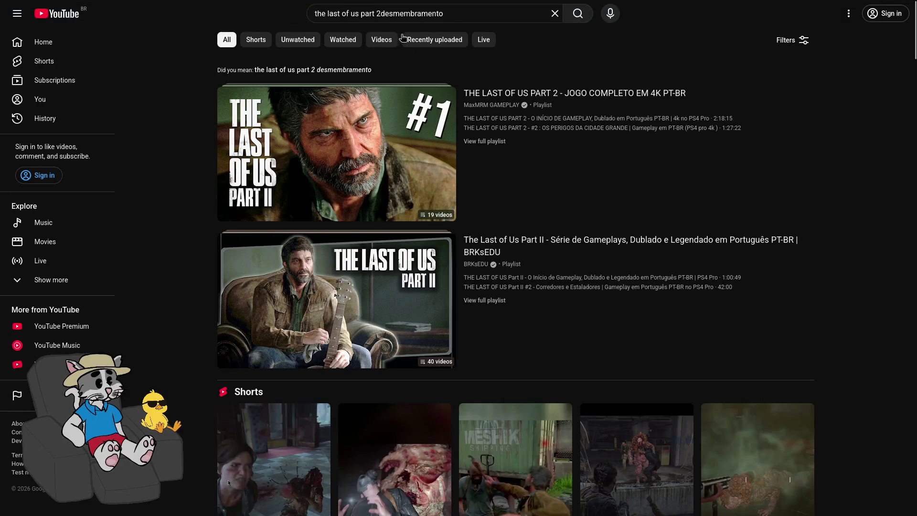
pyautogui.click(387, 13)
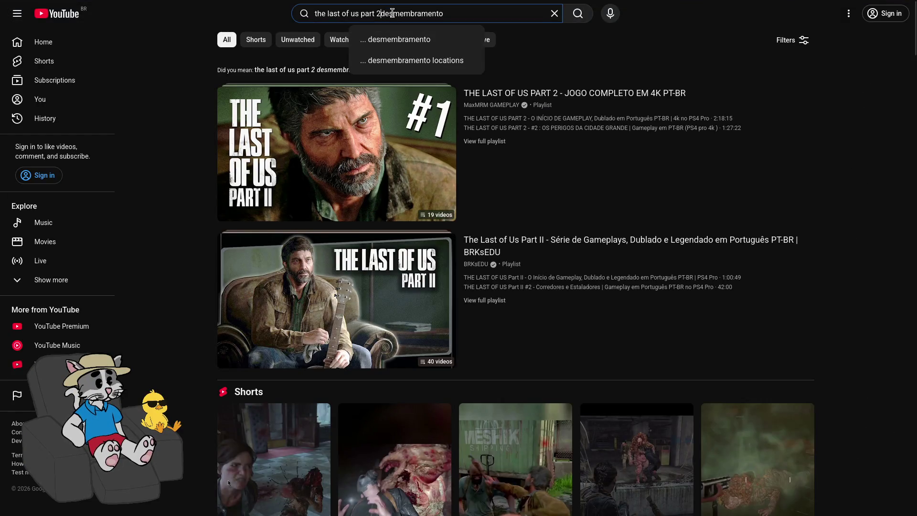
pyautogui.press('Return')
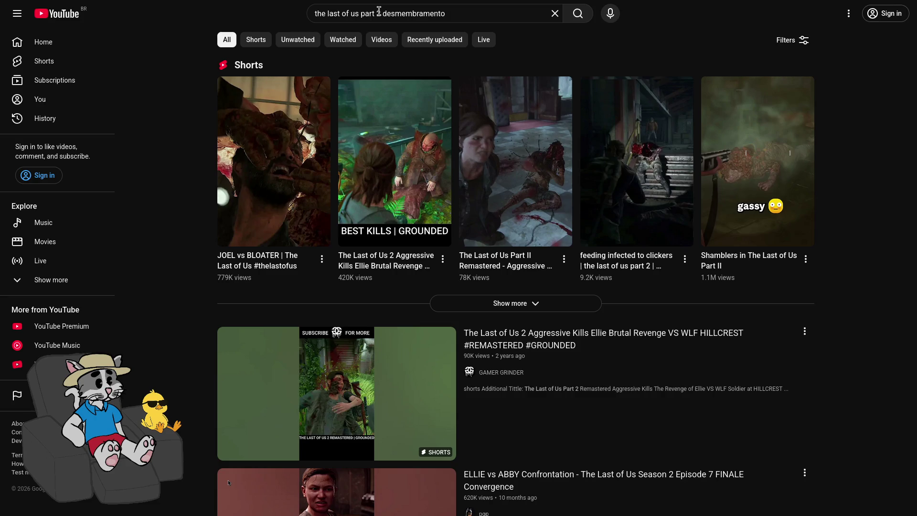
pyautogui.click(380, 345)
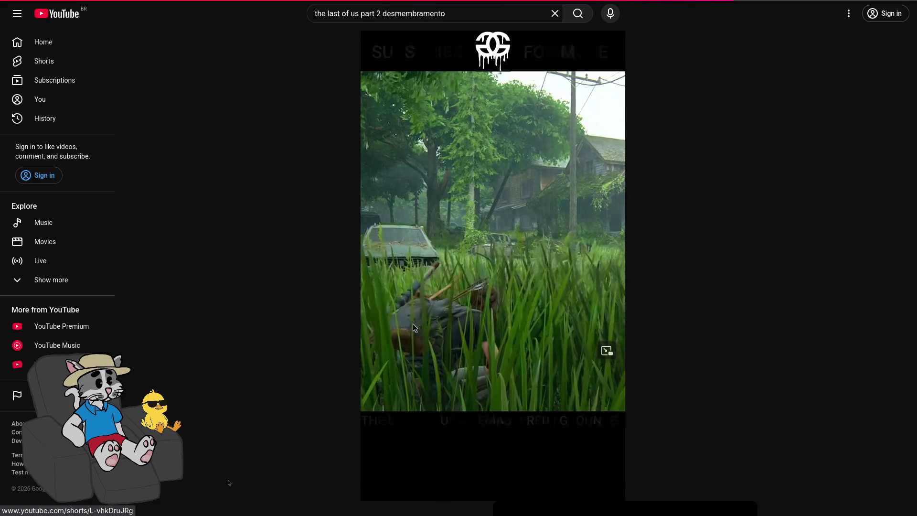
# - Skip the Short ahead to about 0:30, then pause it
pyautogui.moveTo(401, 511)
pyautogui.mouseDown()
pyautogui.moveTo(504, 514)
pyautogui.moveTo(479, 511)
pyautogui.mouseUp()
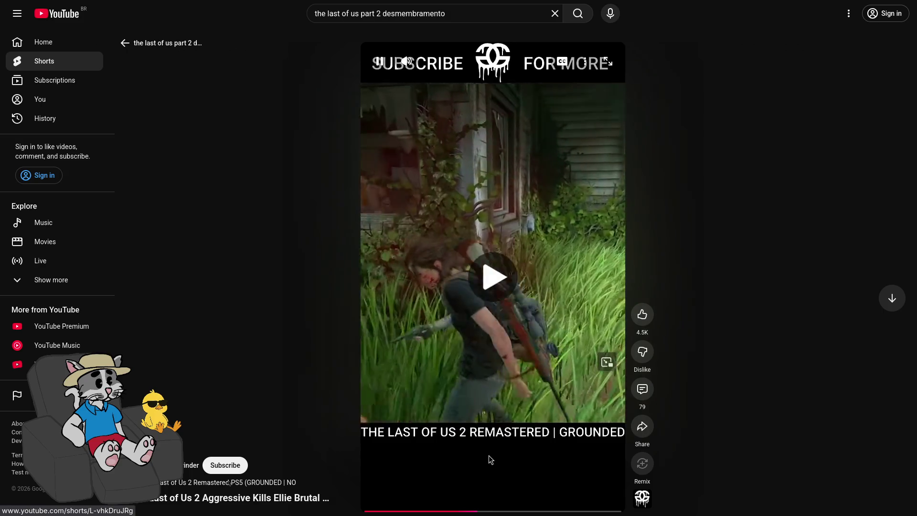
pyautogui.click(468, 510)
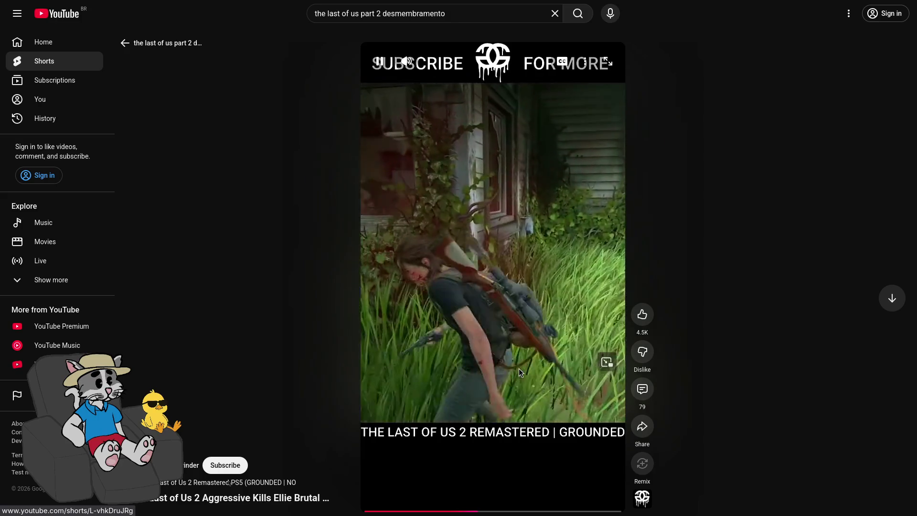
pyautogui.click(522, 319)
pyautogui.click(522, 318)
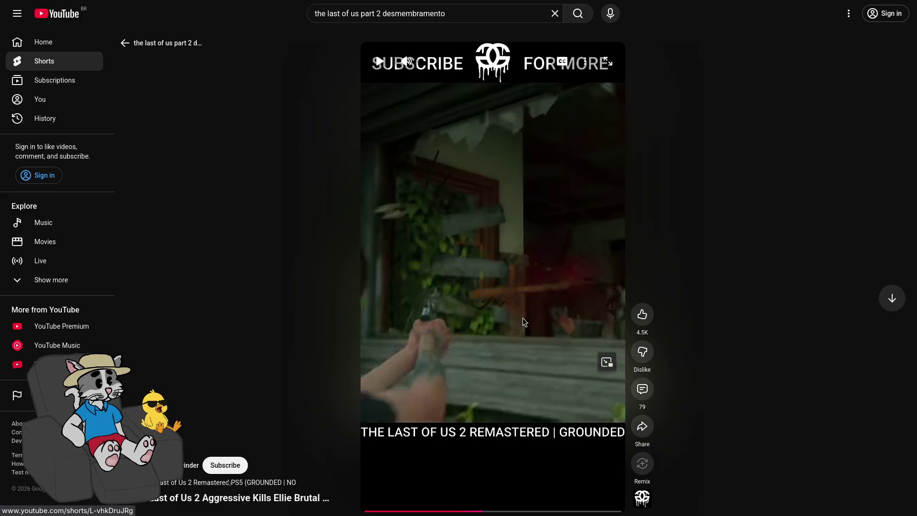
pyautogui.click(524, 316)
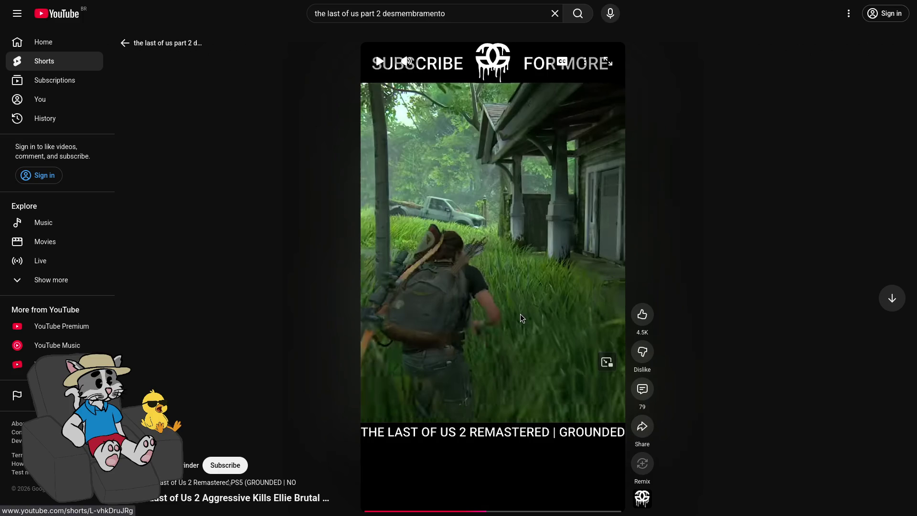
# - Rewind the Short to around 0:22, rewatch that part, and leave it paused
pyautogui.click(472, 510)
pyautogui.moveTo(471, 510); pyautogui.dragTo(453, 510)
pyautogui.click(472, 386)
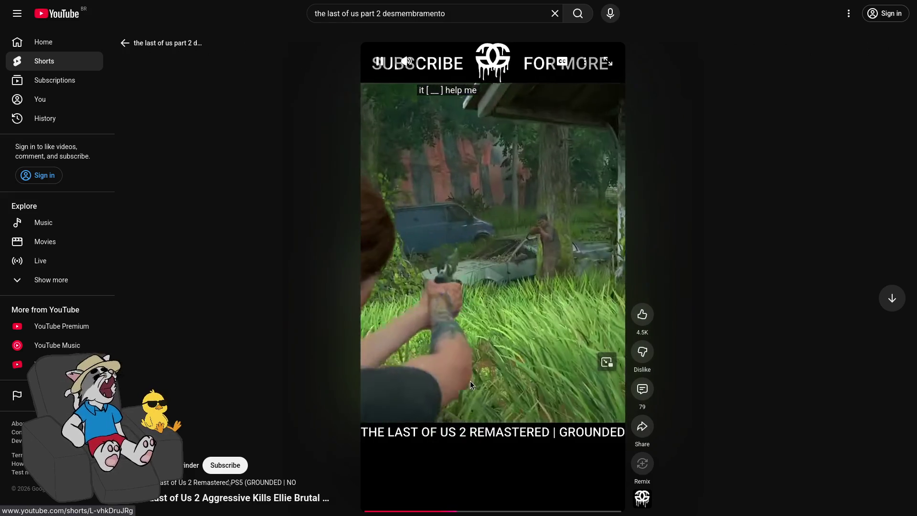
pyautogui.click(517, 339)
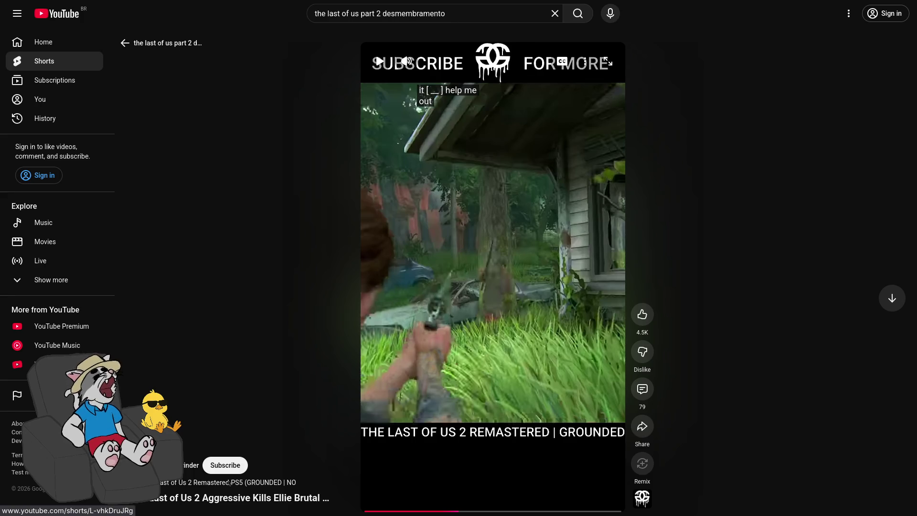
pyautogui.press('space')
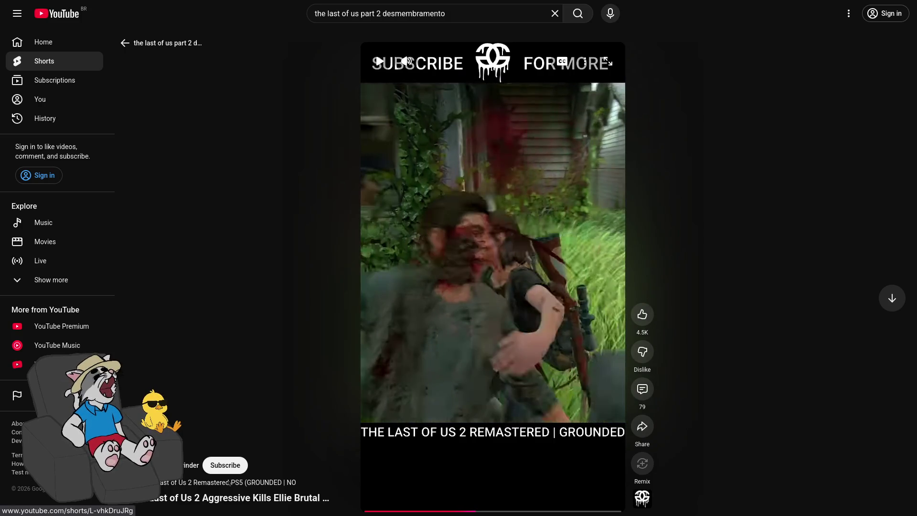
pyautogui.press('space')
pyautogui.press('space')
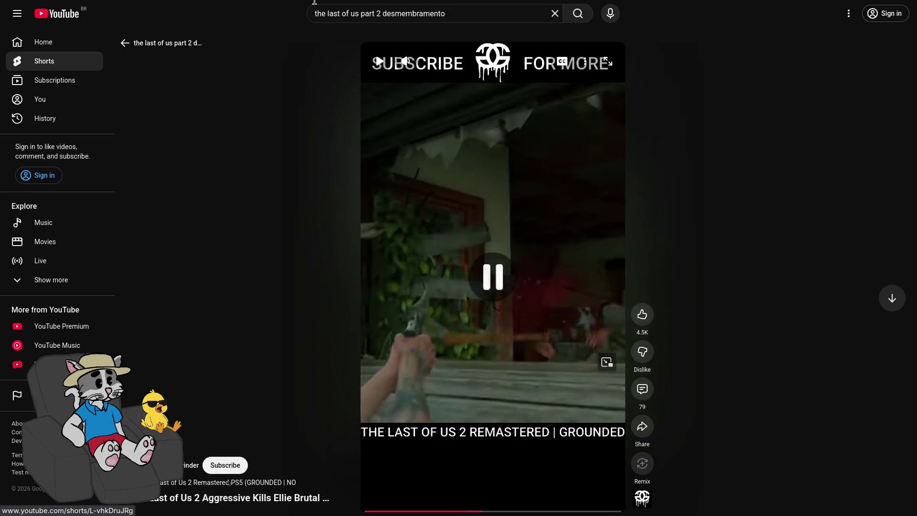
pyautogui.hotkey('ctrl', 't')
# - Close the YouTube tab and view Google image results for 'bandoleira realista ue5'
pyautogui.click(99, 10)
pyautogui.click(218, 33)
pyautogui.write('bandoleira')
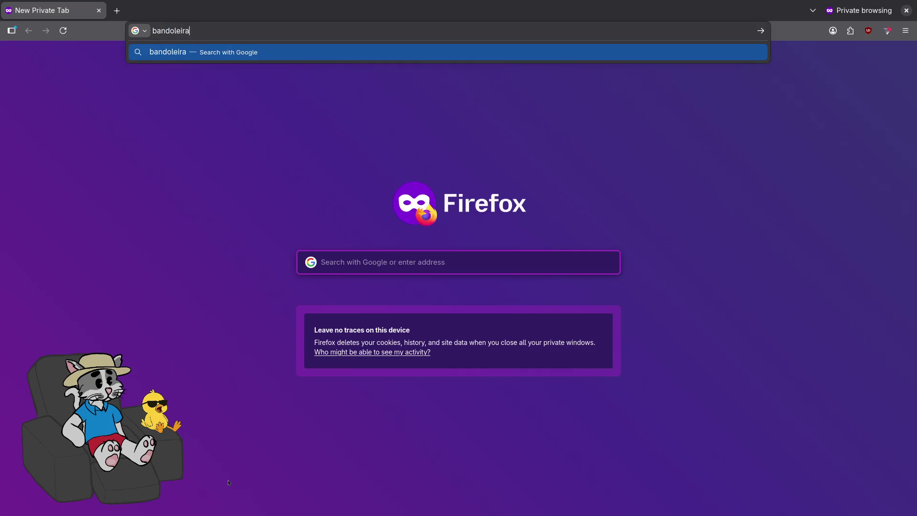
pyautogui.write(' realista ue5')
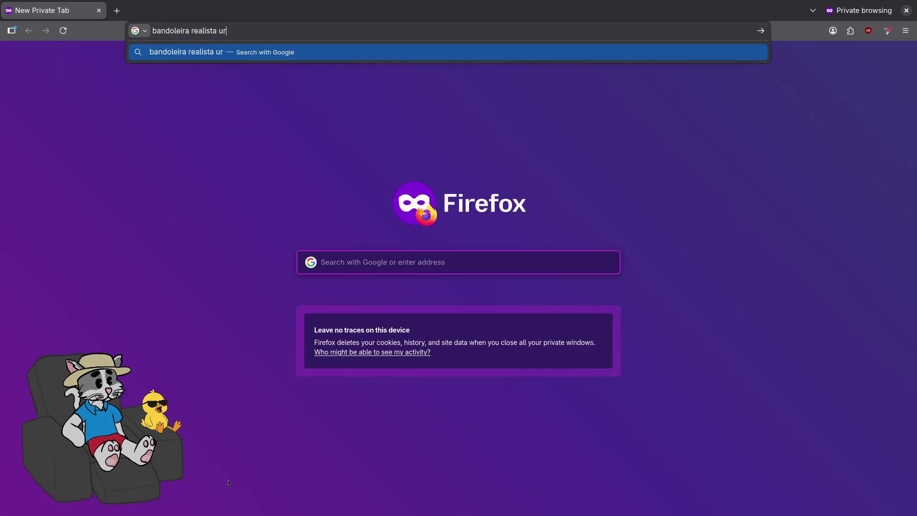
pyautogui.press('Return')
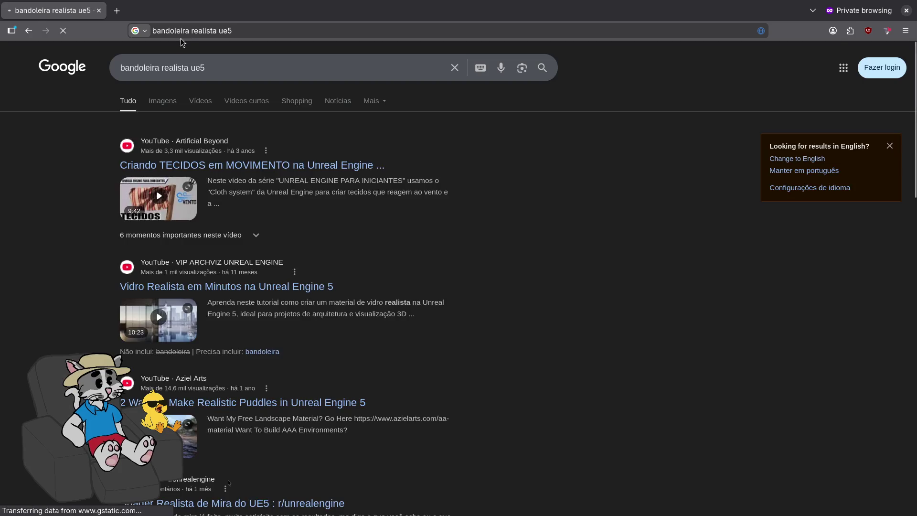
pyautogui.click(167, 67)
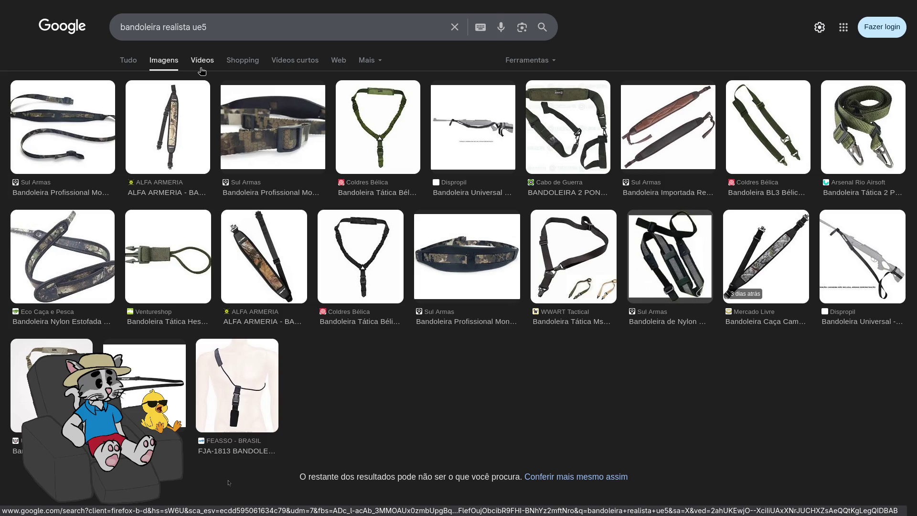
# - Select the search query, then move to the workspace with the GitHub AA58 and Valorant pages
pyautogui.click(221, 29)
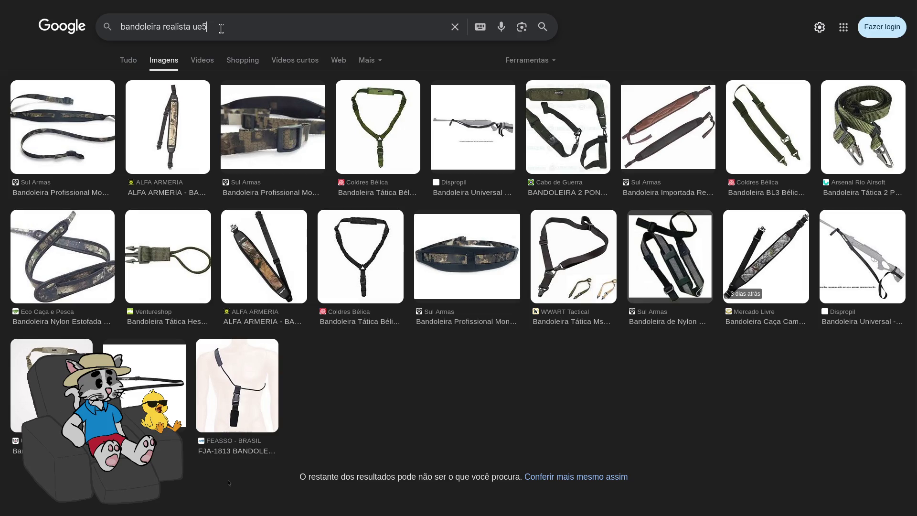
pyautogui.hotkey('ctrl', 'a')
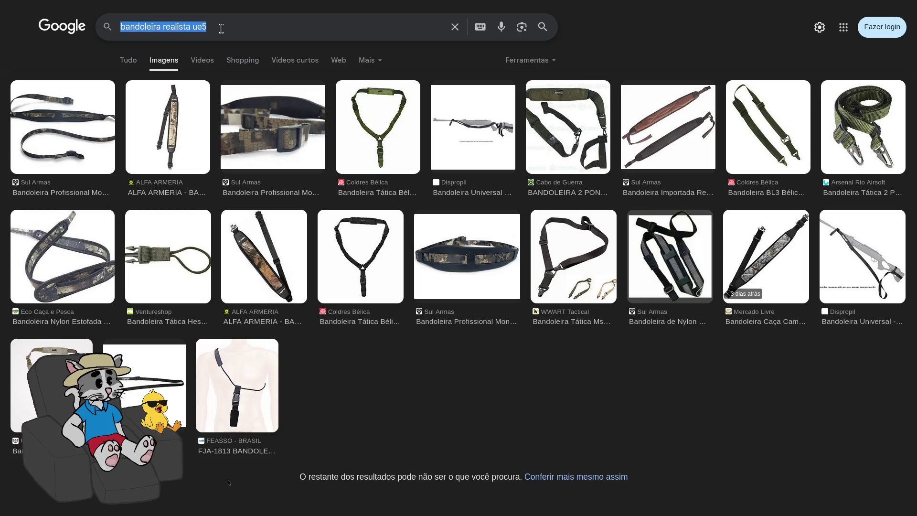
pyautogui.press('super+2')
pyautogui.scroll(-5, 571, 240)
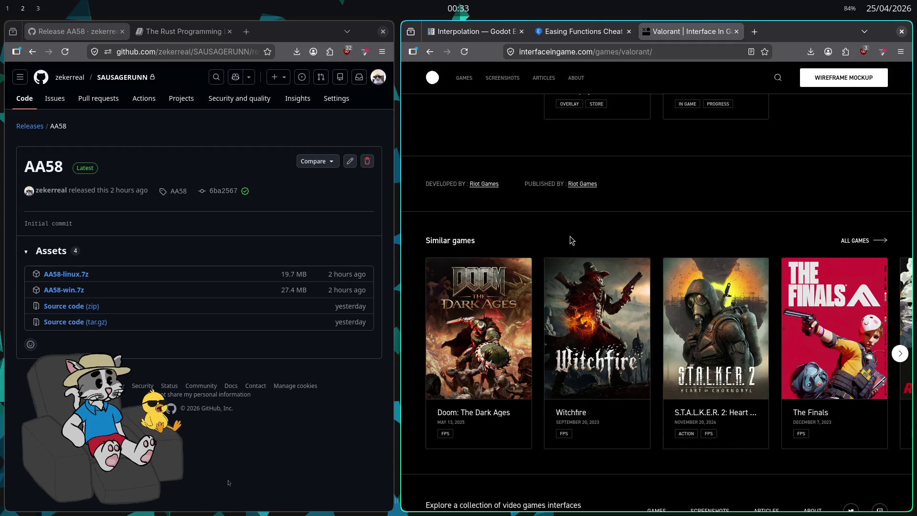
# - Switch to the workspace showing Godot's fase_1 scene beside gato.rs
pyautogui.press('super+2')
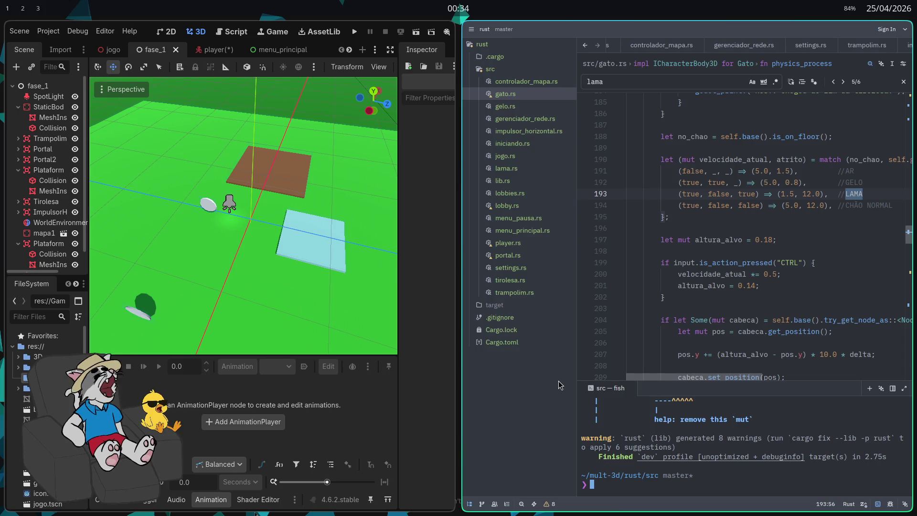
# - Bring the Discord window streaming the Uncharted 4 PS5 gameplay video to the front
pyautogui.hotkey('alt', 'Tab')
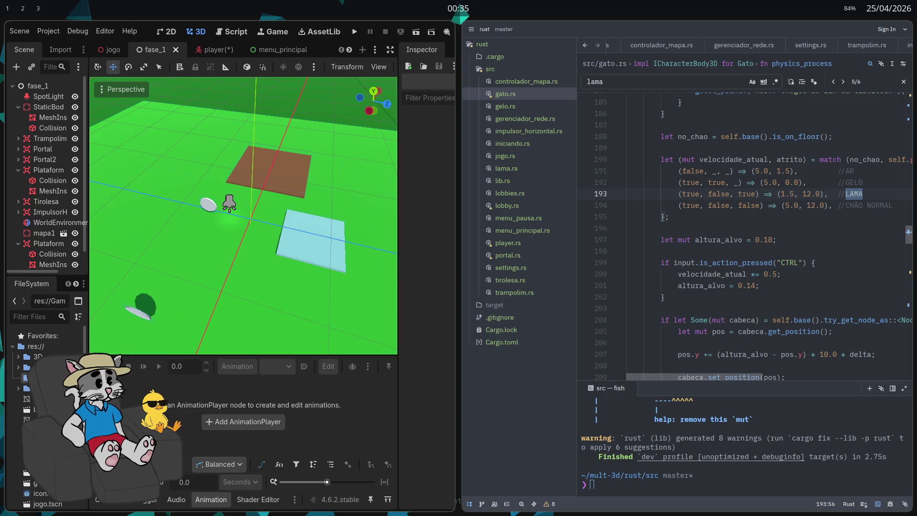
pyautogui.press('super+2')
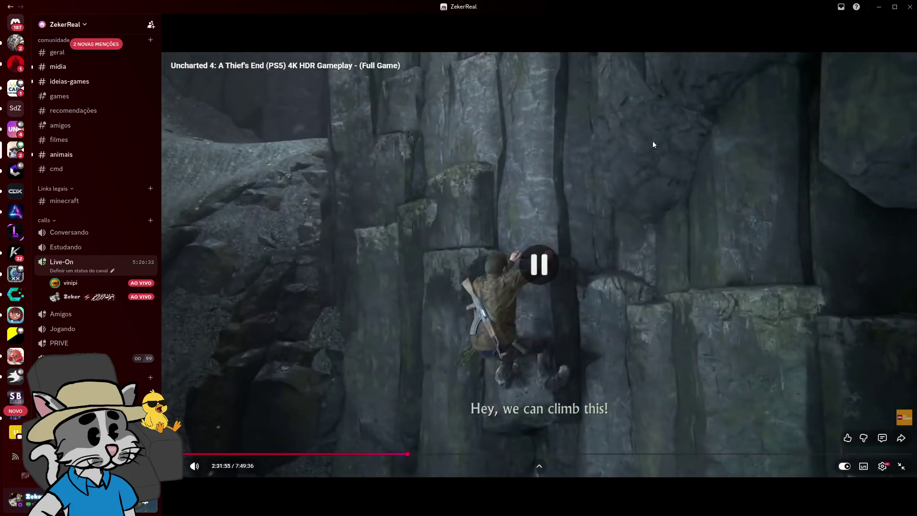
# - Rewind the Uncharted 4 video and replay the rope-climb pulley scene around 2:31:45
pyautogui.press('Left')
pyautogui.press('Left')
pyautogui.press('Left')
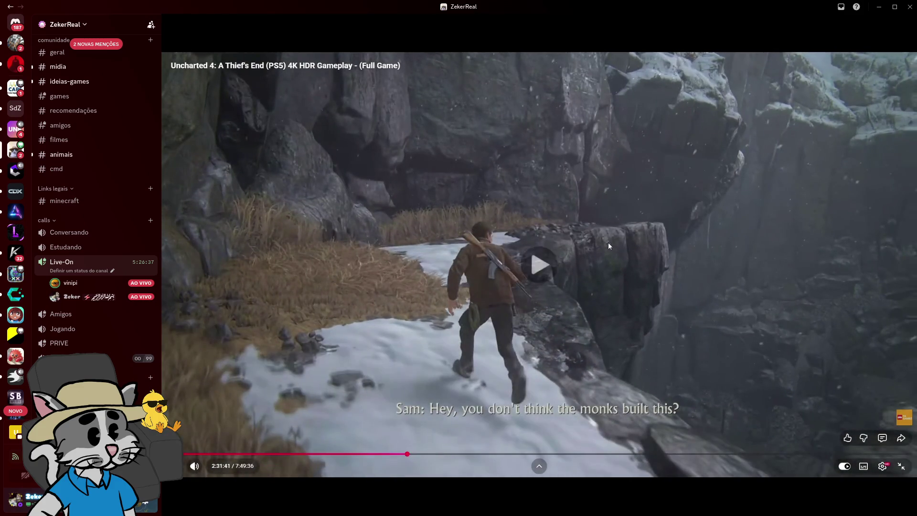
pyautogui.click(608, 246)
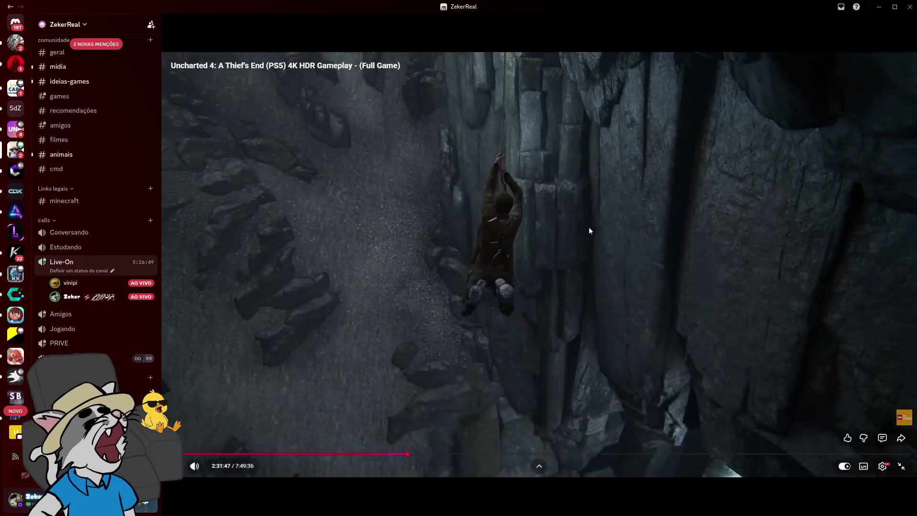
pyautogui.press('space')
pyautogui.press('Left')
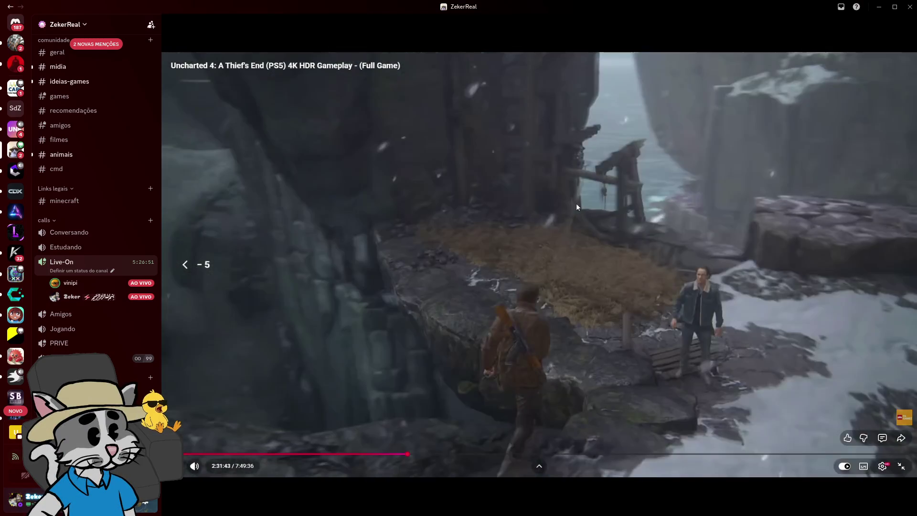
pyautogui.press('space')
pyautogui.press('space')
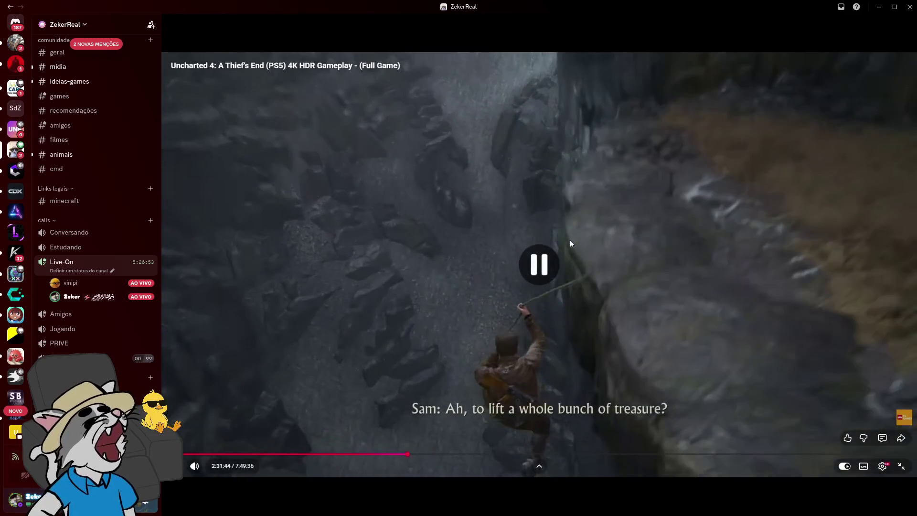
pyautogui.press('space')
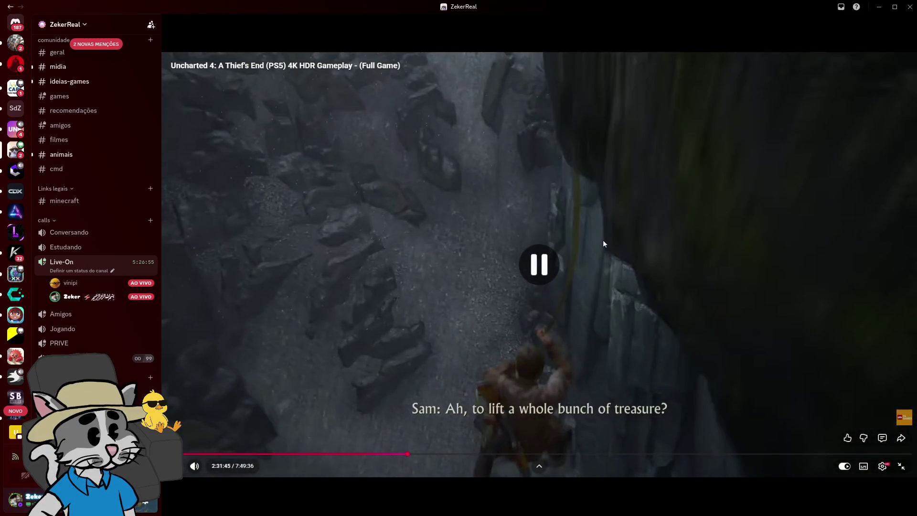
pyautogui.press('space')
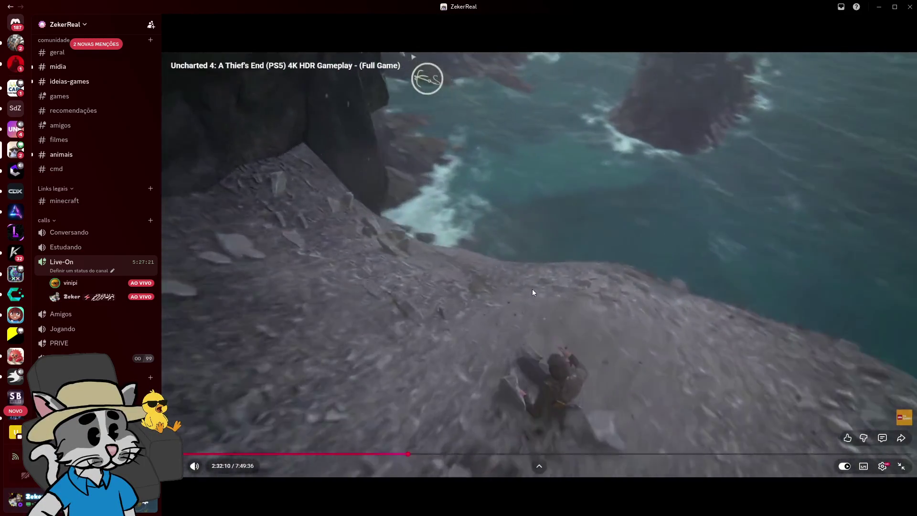
# - Pause and resume the climbing footage at 2:32:12, 2:32:14 and 2:32:21
pyautogui.click(463, 332)
pyautogui.click(449, 322)
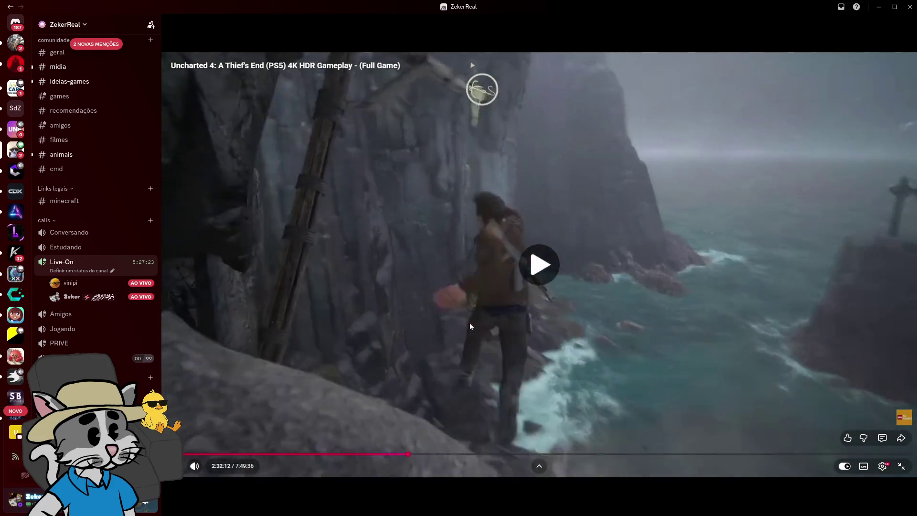
pyautogui.click(503, 294)
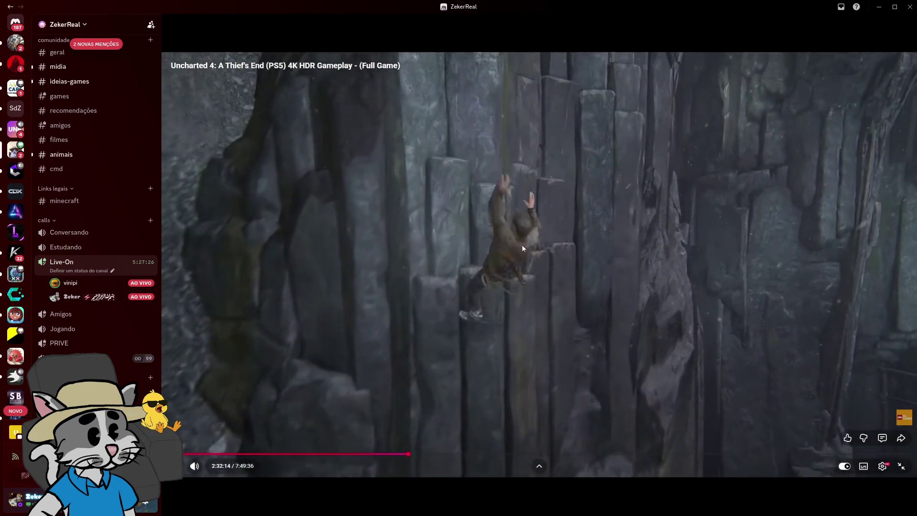
pyautogui.click(472, 233)
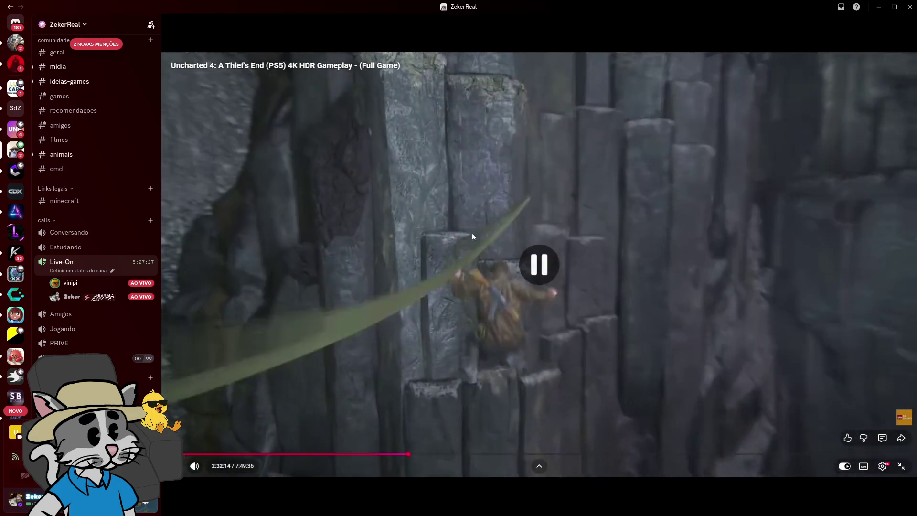
pyautogui.click(349, 248)
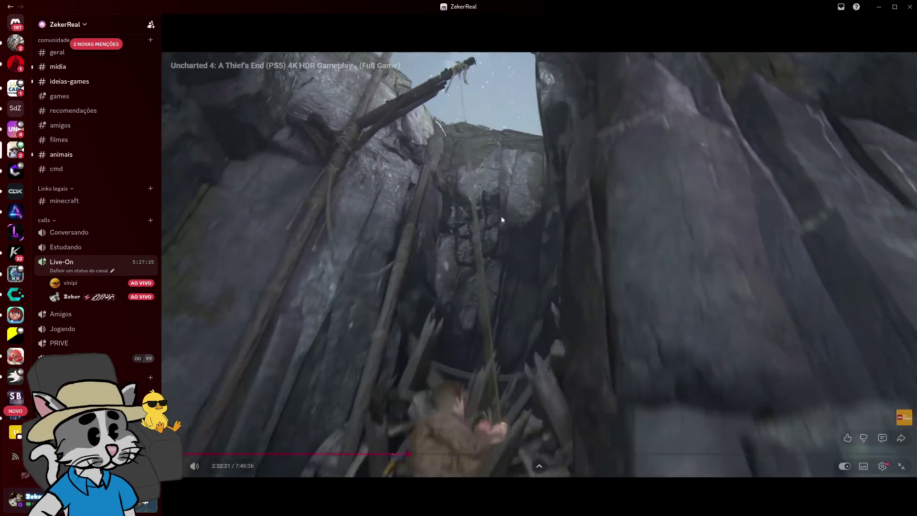
pyautogui.click(511, 270)
pyautogui.click(503, 302)
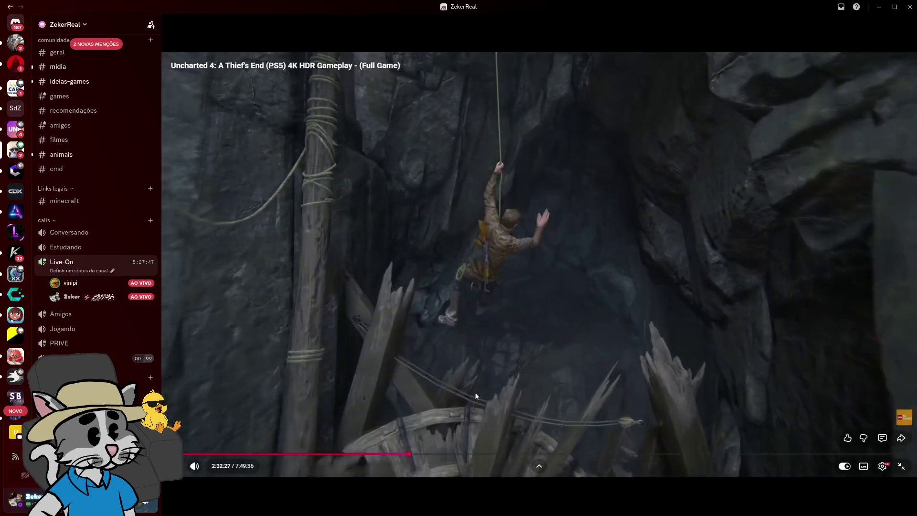
# - Pause on the rope swing at 2:32:27 and the wall climb near 2:32:45
pyautogui.click(495, 357)
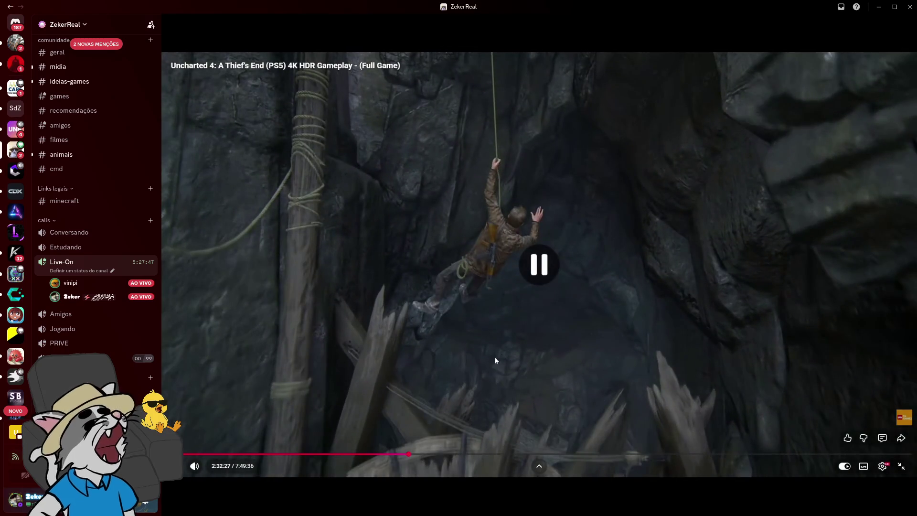
pyautogui.click(521, 317)
pyautogui.click(511, 318)
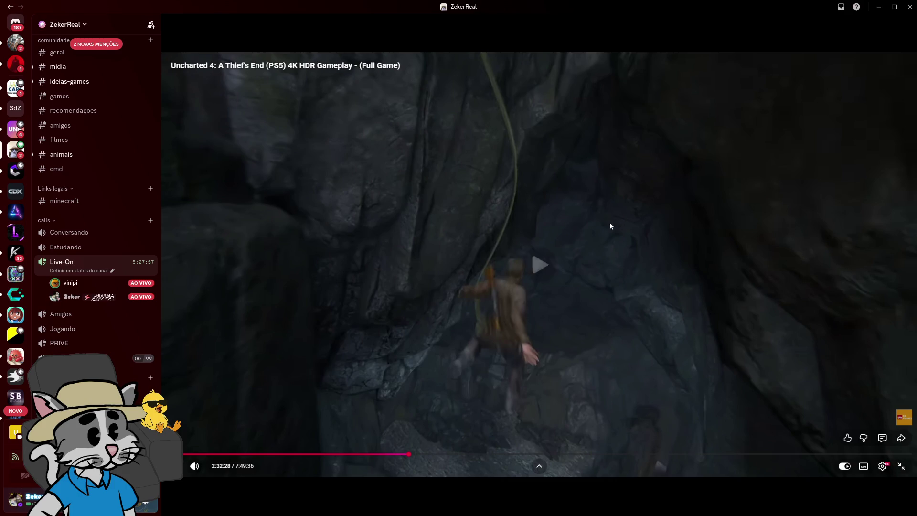
pyautogui.click(511, 410)
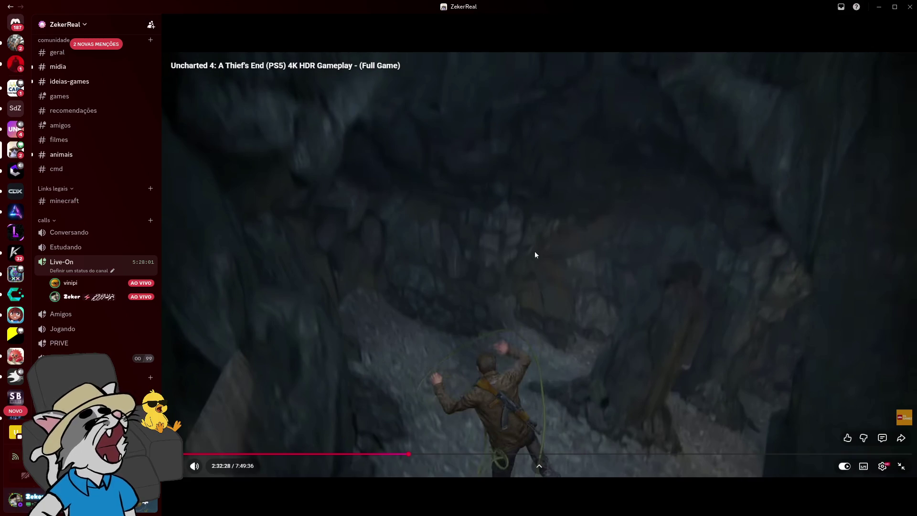
pyautogui.click(614, 170)
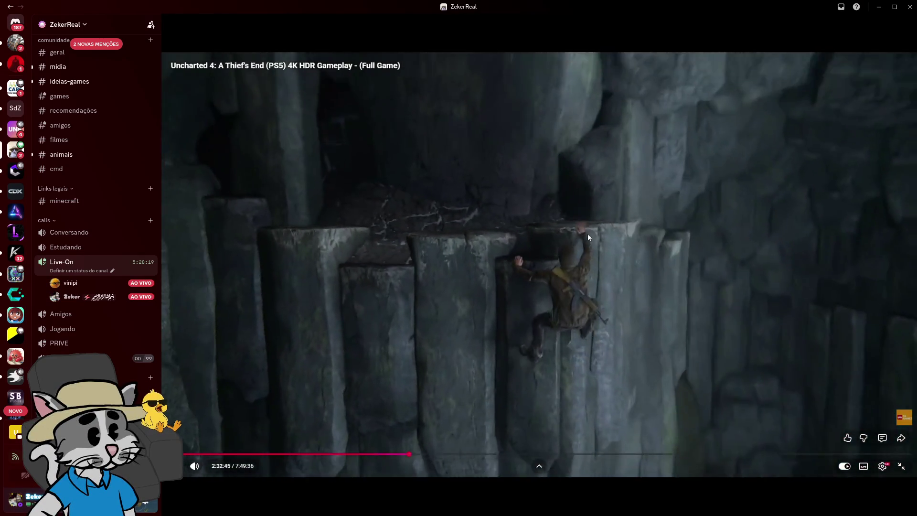
pyautogui.click(544, 269)
pyautogui.click(500, 287)
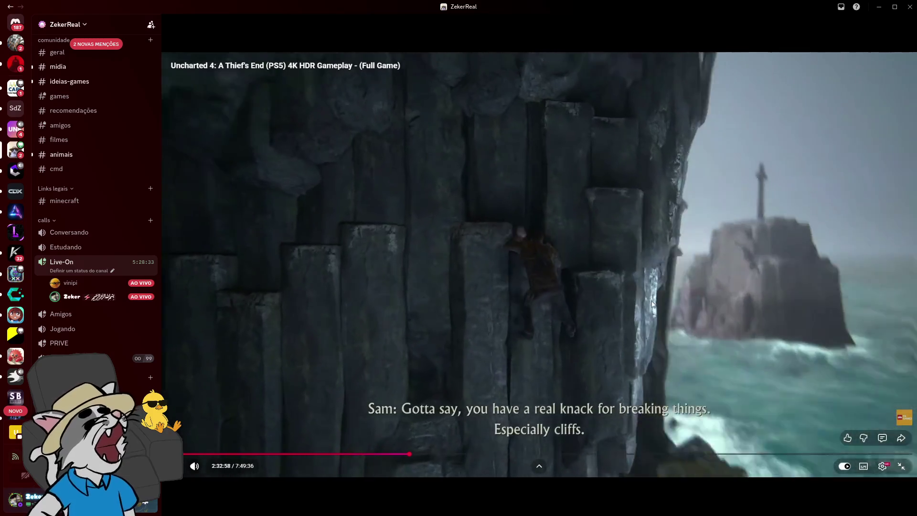
pyautogui.click(551, 281)
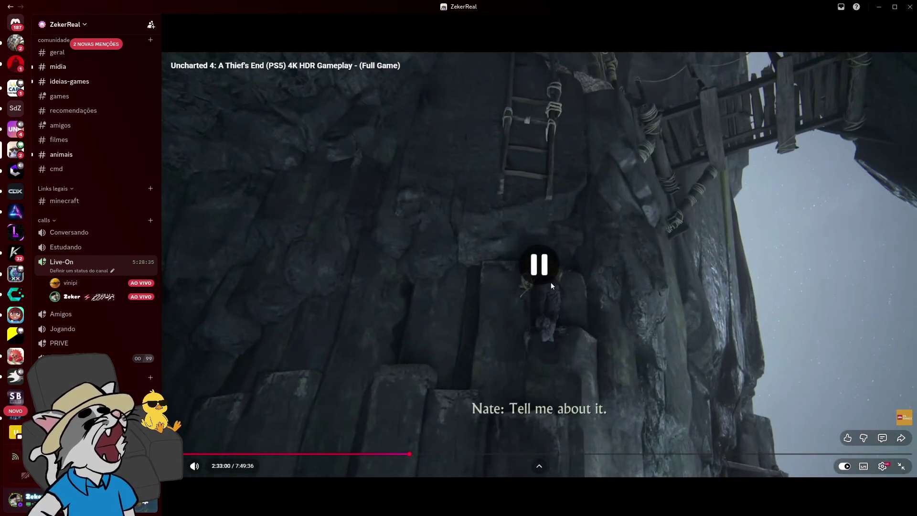
pyautogui.click(549, 277)
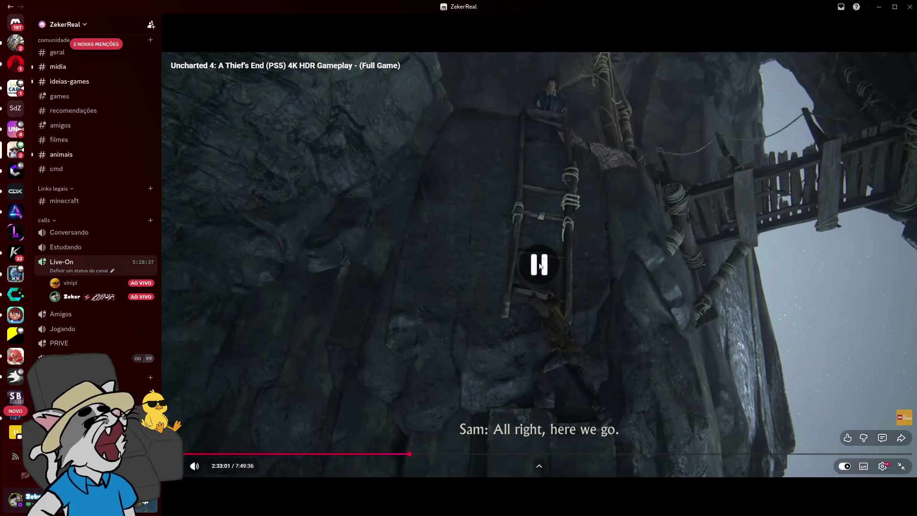
# - Jump the video ahead through 3:30:17, 4:07:55 and 4:58:57 to the ruins climb at 5:10:21
pyautogui.click(500, 454)
pyautogui.click(561, 453)
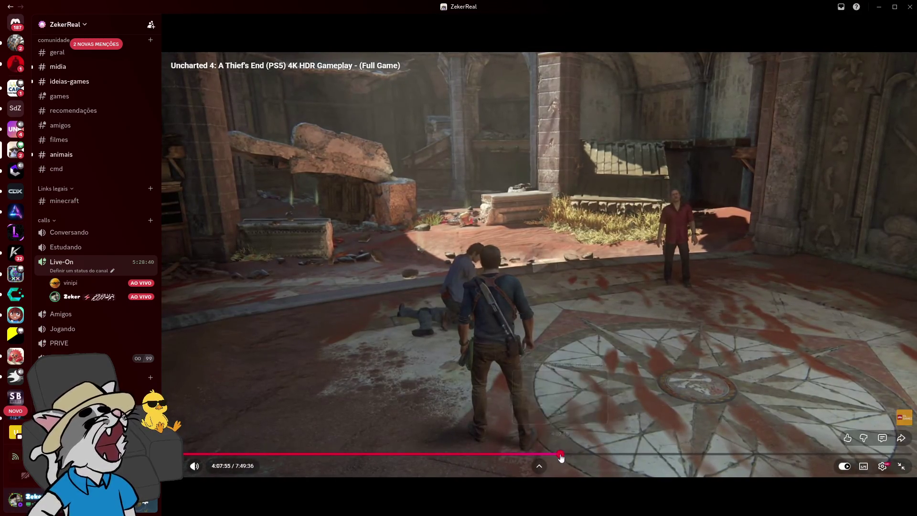
pyautogui.click(641, 453)
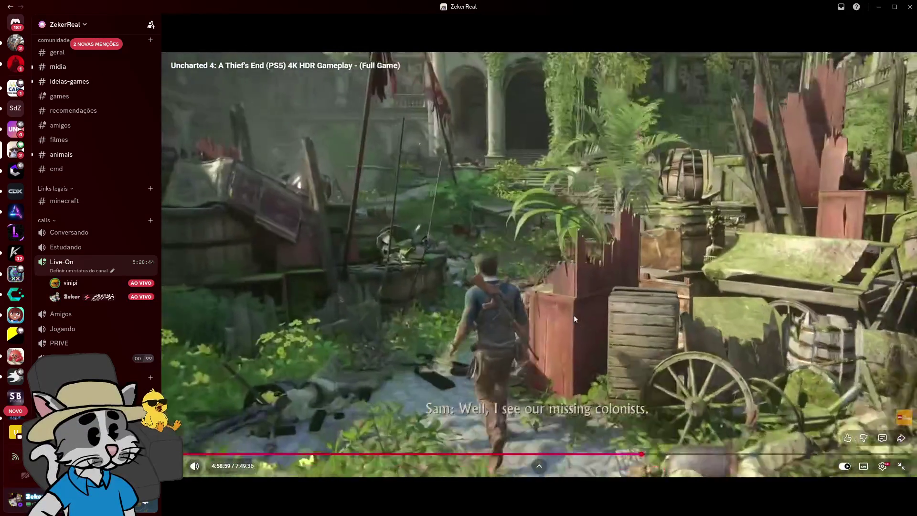
pyautogui.click(573, 315)
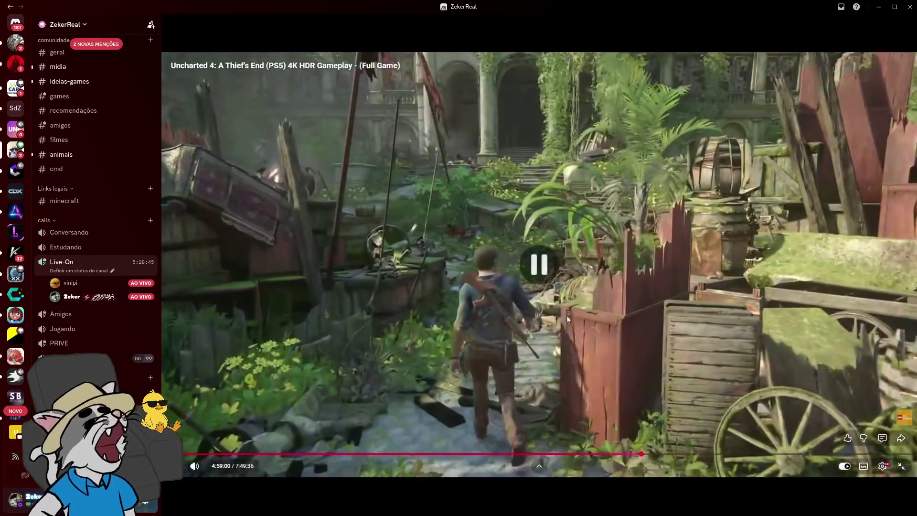
pyautogui.click(503, 328)
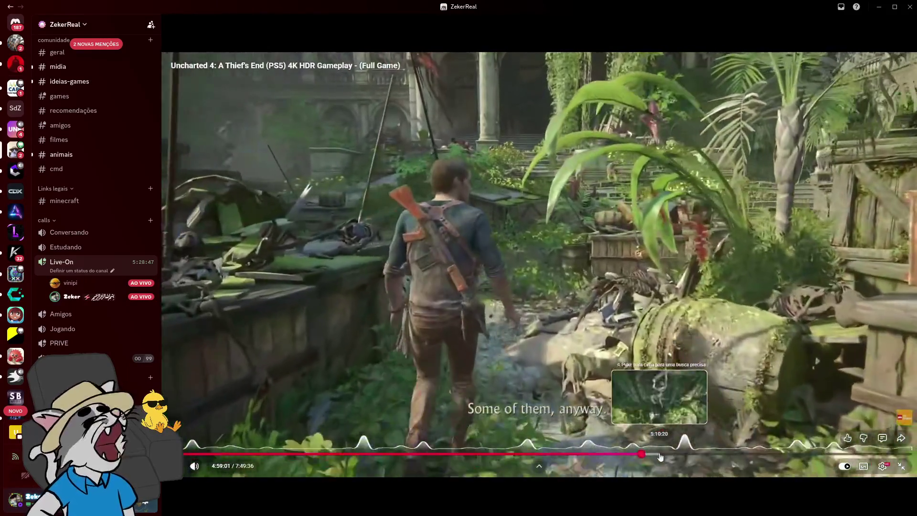
pyautogui.click(659, 454)
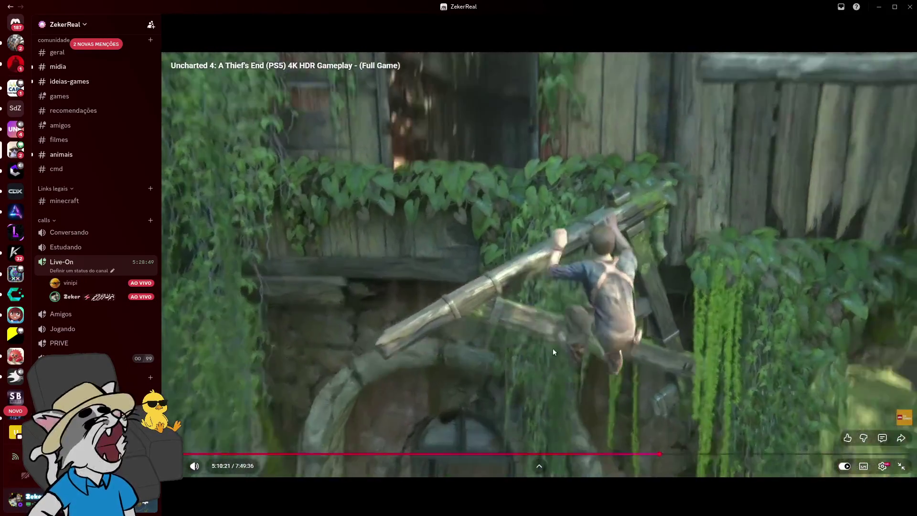